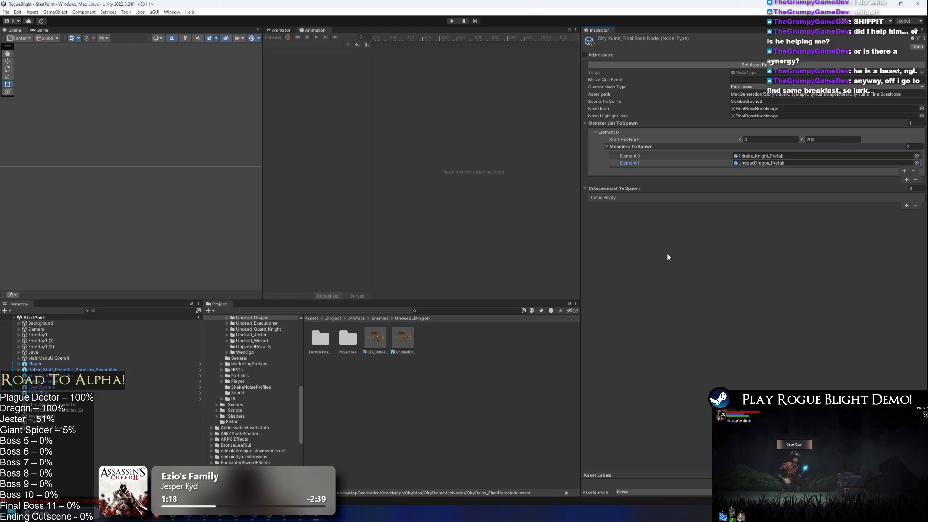
- Ping the NodeType script, then duplicate Element 0 of the final boss node's Monster List To Spawn
{"action": "left_click", "coordinate": [756, 73]}
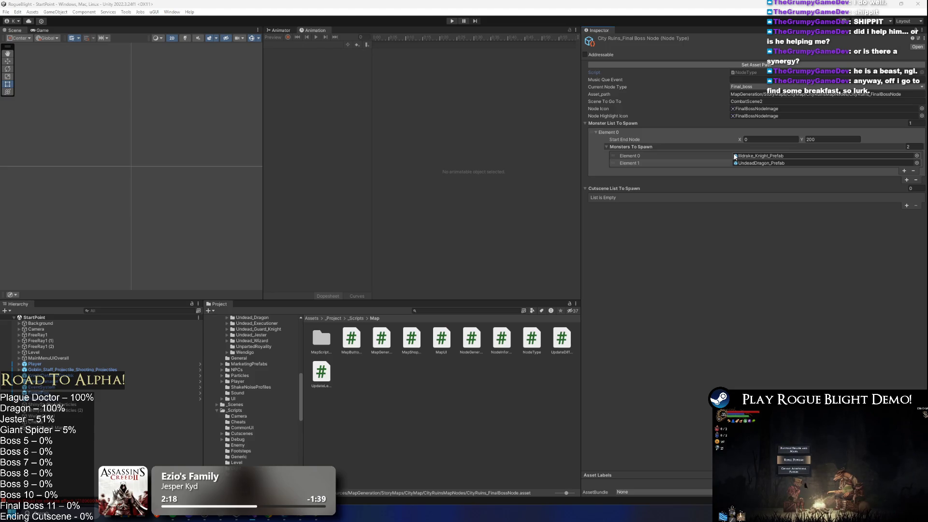
{"action": "left_click", "coordinate": [908, 181]}
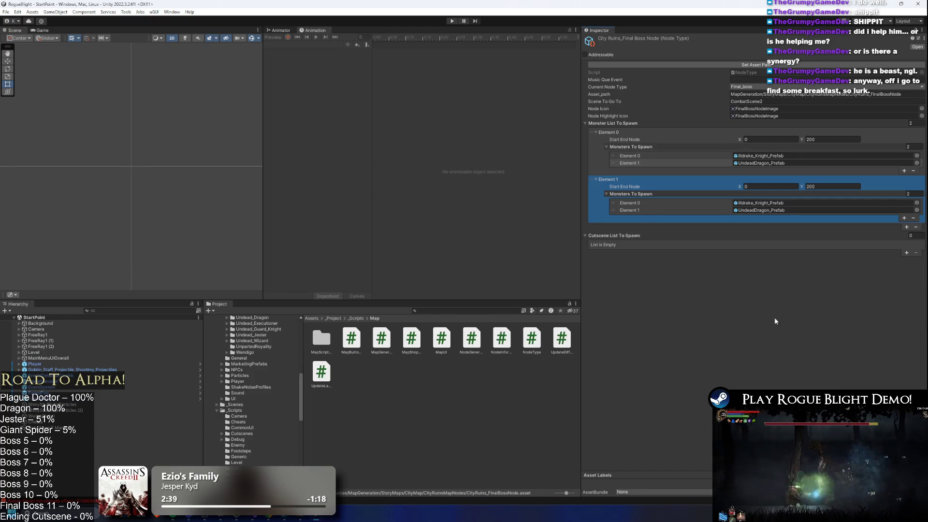
- Delete the duplicated Element 1 spawn entry from the CityRuins final boss node
{"action": "key", "text": "Delete"}
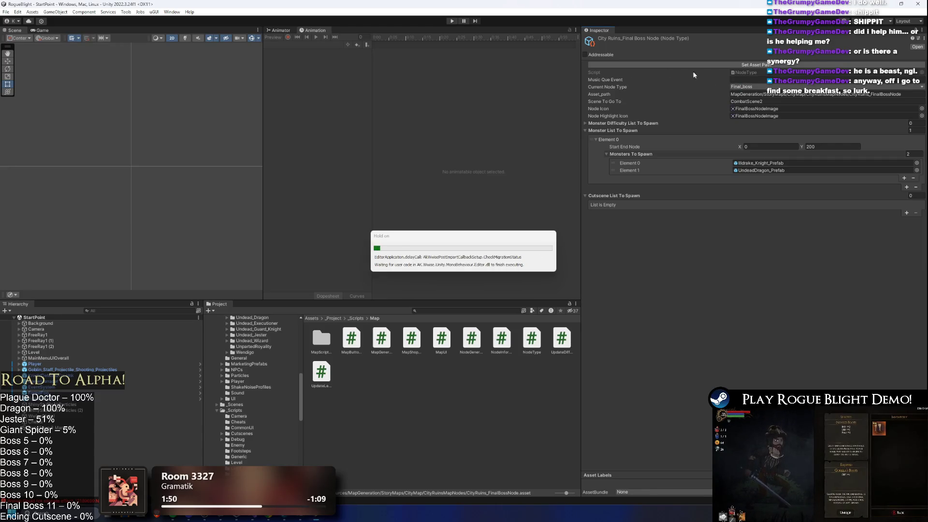
- Add a difficulty entry with Start End Node Y 200 and a first monster slot
{"action": "left_click", "coordinate": [631, 124]}
{"action": "left_click", "coordinate": [906, 140]}
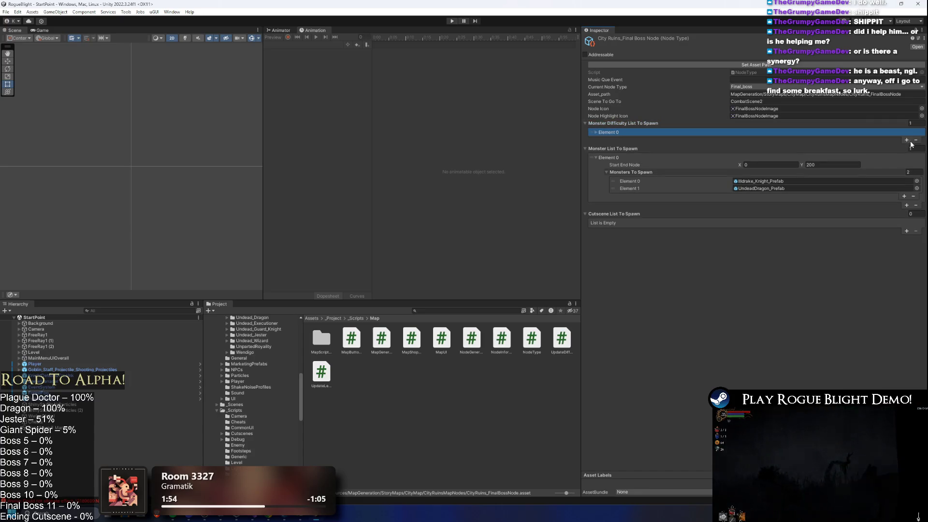
{"action": "left_click", "coordinate": [860, 131]}
{"action": "left_click", "coordinate": [733, 145]}
{"action": "left_click", "coordinate": [827, 139]}
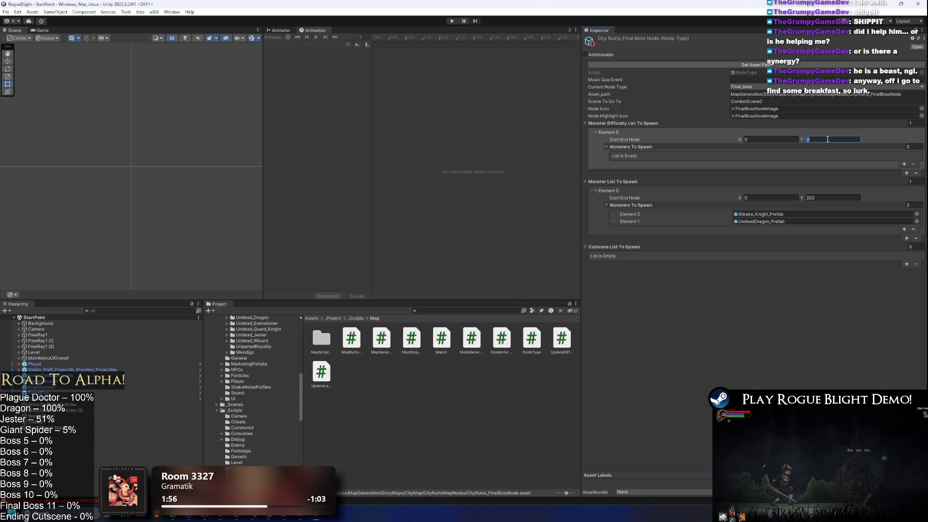
{"action": "type", "text": "200"}
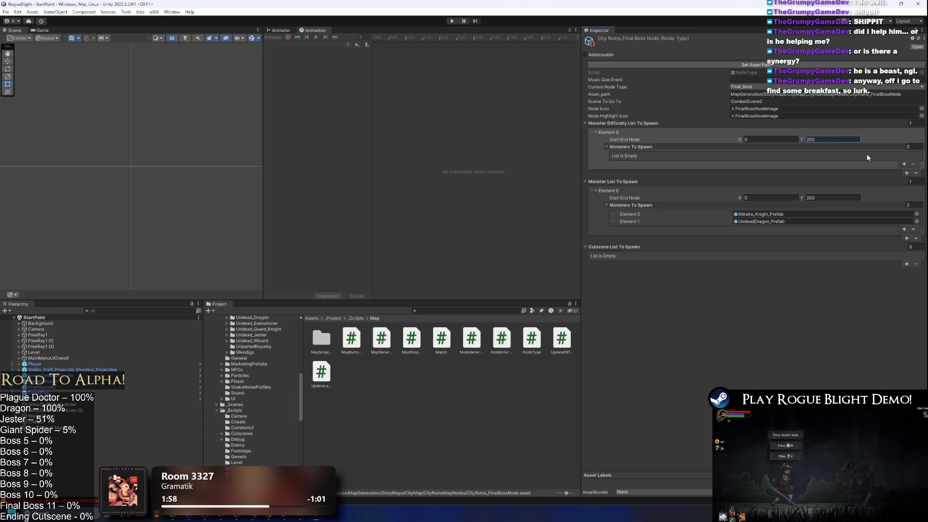
{"action": "left_click", "coordinate": [904, 163]}
{"action": "left_click", "coordinate": [890, 155]}
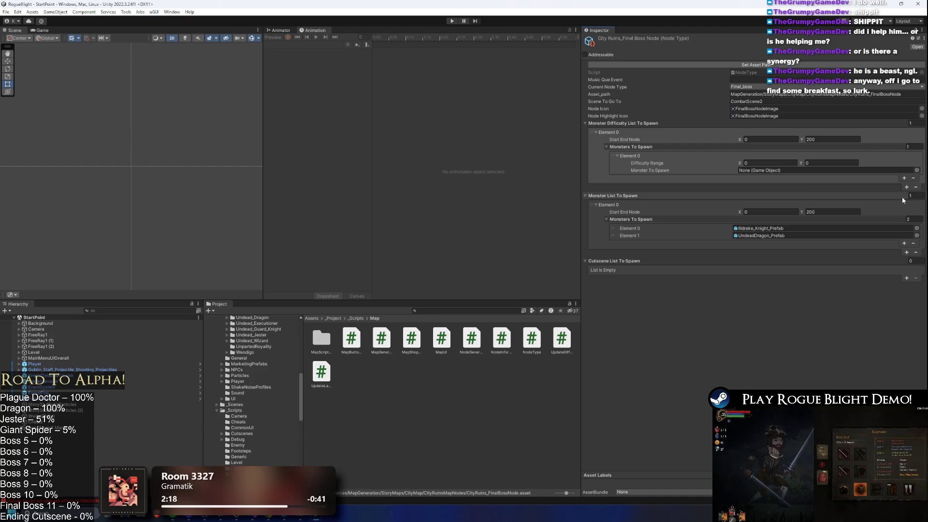
- Remove an accidental extra difficulty entry and add second and third monster slots
{"action": "left_click", "coordinate": [907, 187]}
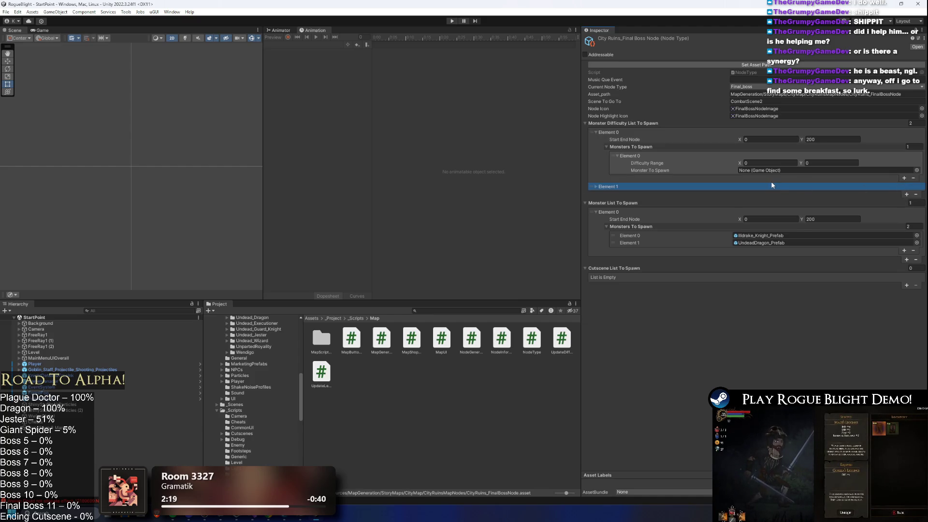
{"action": "left_click", "coordinate": [770, 181]}
{"action": "left_click", "coordinate": [915, 194]}
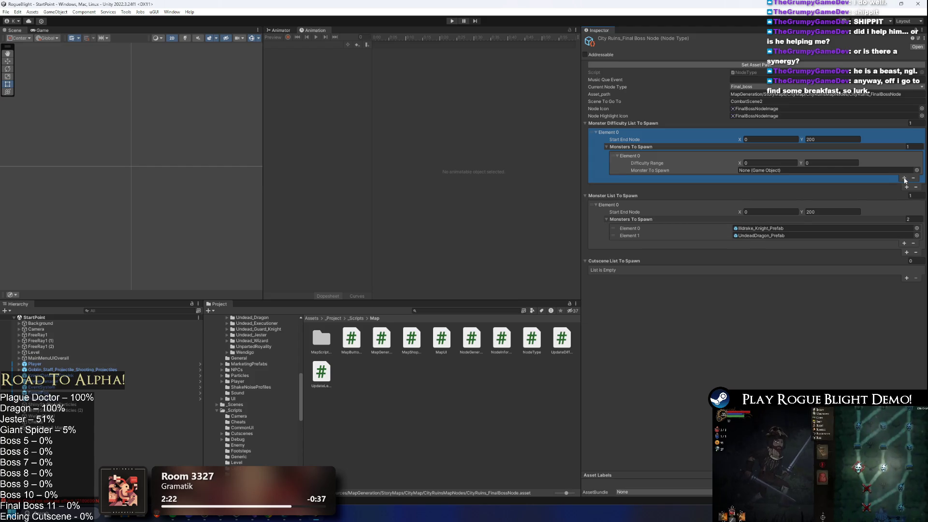
{"action": "left_click", "coordinate": [904, 179]}
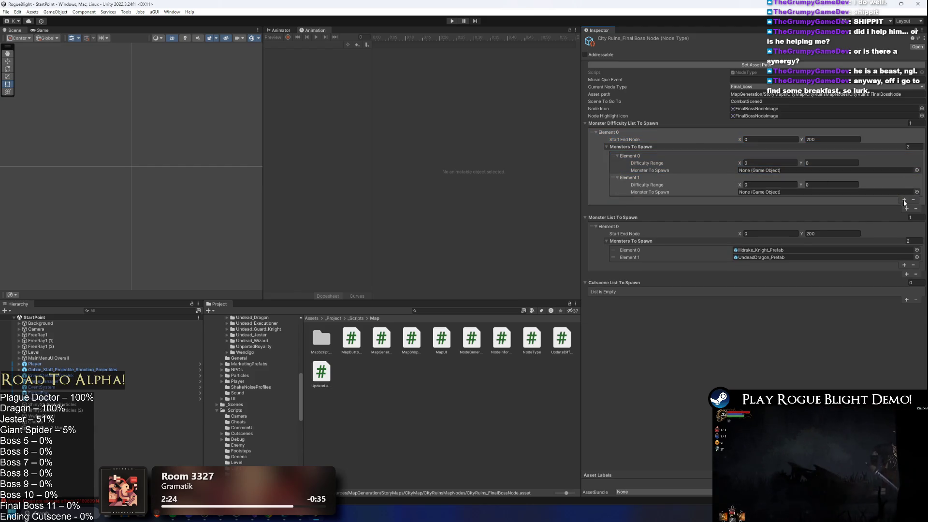
{"action": "left_click", "coordinate": [905, 200]}
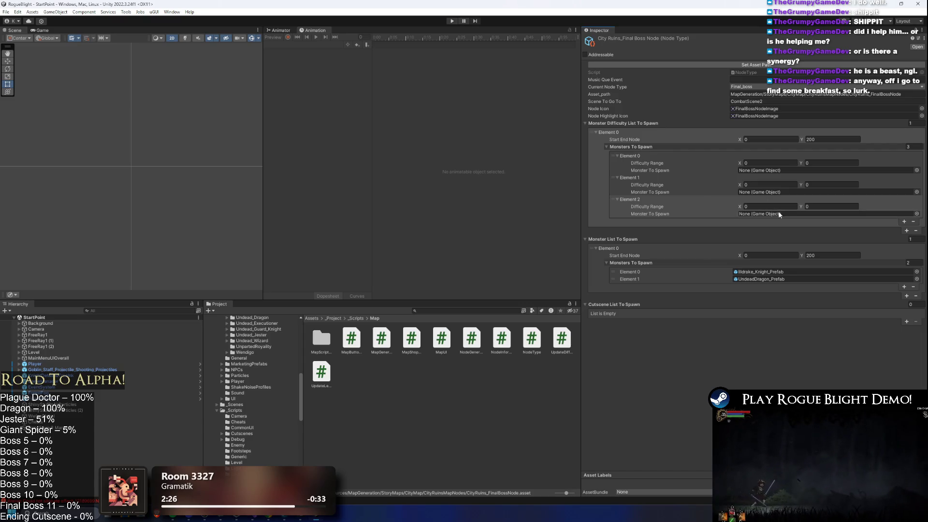
- Set the second slot's difficulty range to 1–1 and the third slot's to 2
{"action": "key", "text": "Tab"}
{"action": "key", "text": "Tab"}
{"action": "type", "text": "1"}
{"action": "key", "text": "Tab"}
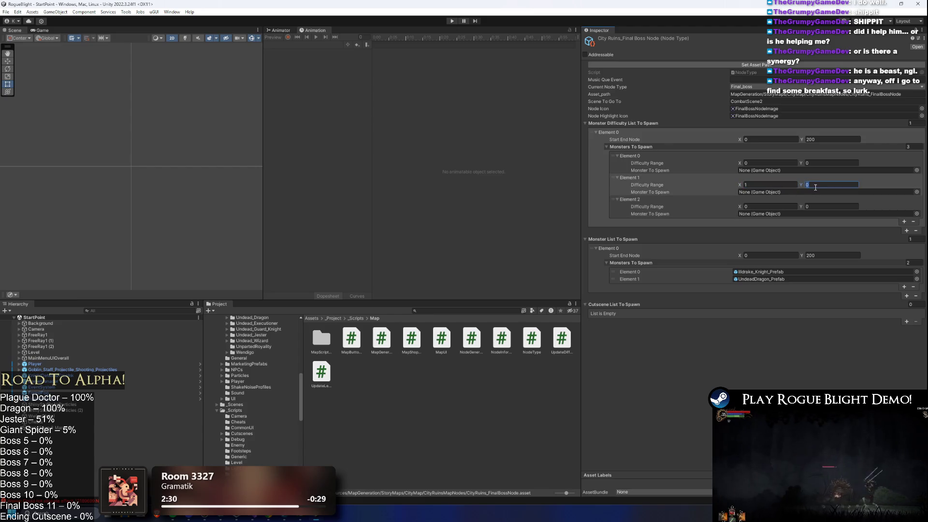
{"action": "type", "text": "1"}
{"action": "key", "text": "Tab"}
{"action": "key", "text": "Tab"}
{"action": "type", "text": "2"}
{"action": "key", "text": "Tab"}
- Assign Illdrake_Knight_Prefab to the first monster slot and UndeadDragon_Prefab to the second
{"action": "left_click_drag", "start_coordinate": [759, 272], "coordinate": [770, 173]}
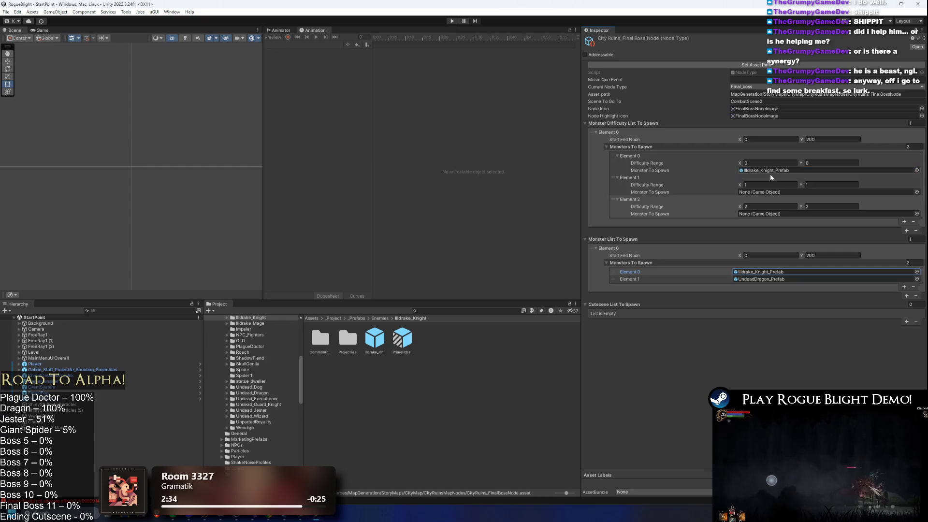
{"action": "left_click", "coordinate": [749, 282]}
{"action": "mouse_move", "coordinate": [759, 279]}
{"action": "left_mouse_down"}
{"action": "mouse_move", "coordinate": [784, 199]}
{"action": "mouse_move", "coordinate": [773, 193]}
{"action": "left_mouse_up"}
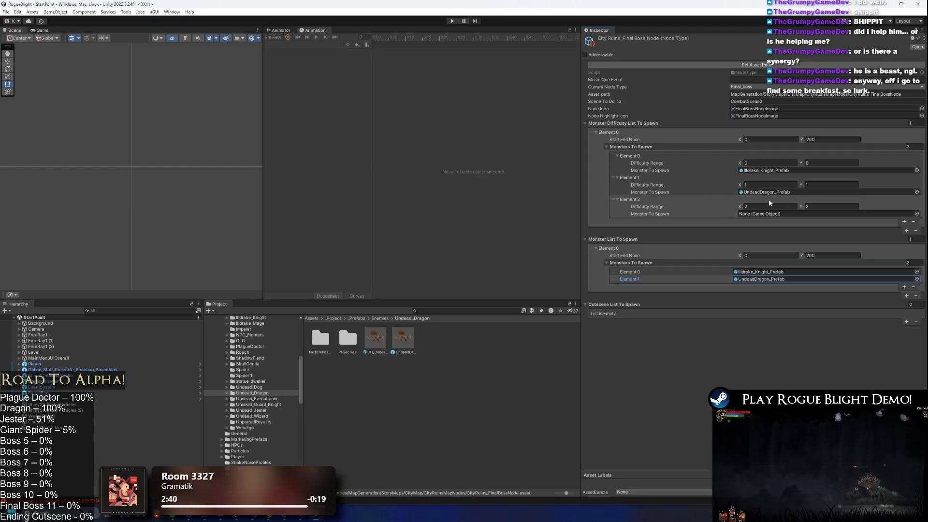
- Delete the empty third monster slot and save the boss node
{"action": "left_click", "coordinate": [649, 210]}
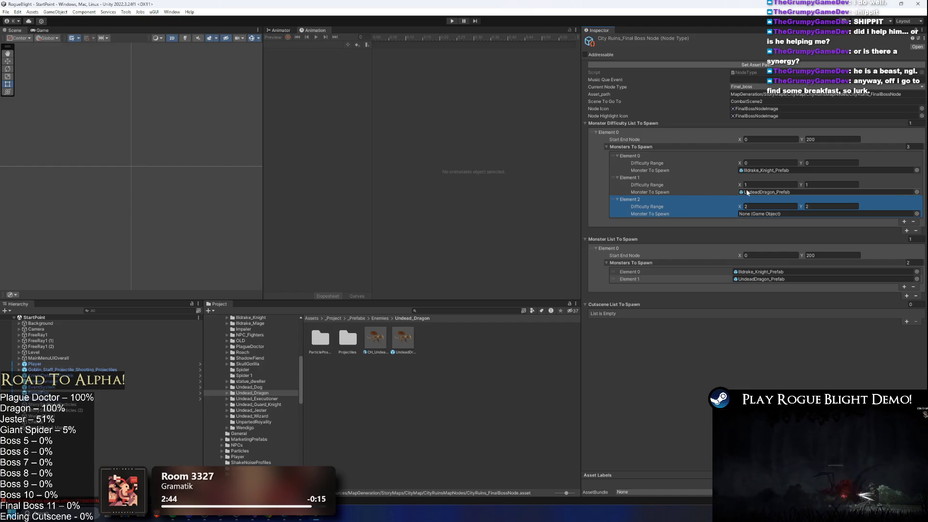
{"action": "key", "text": "Delete"}
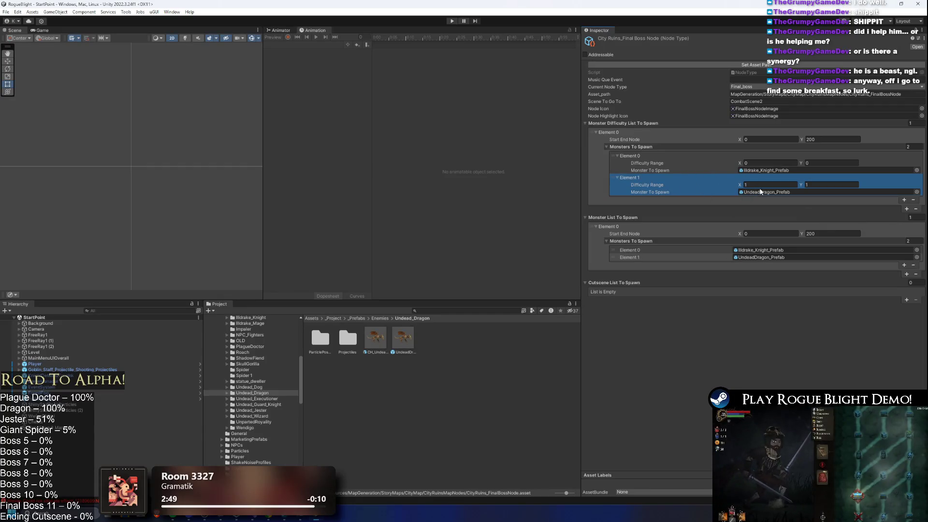
{"action": "key", "text": "ctrl+s"}
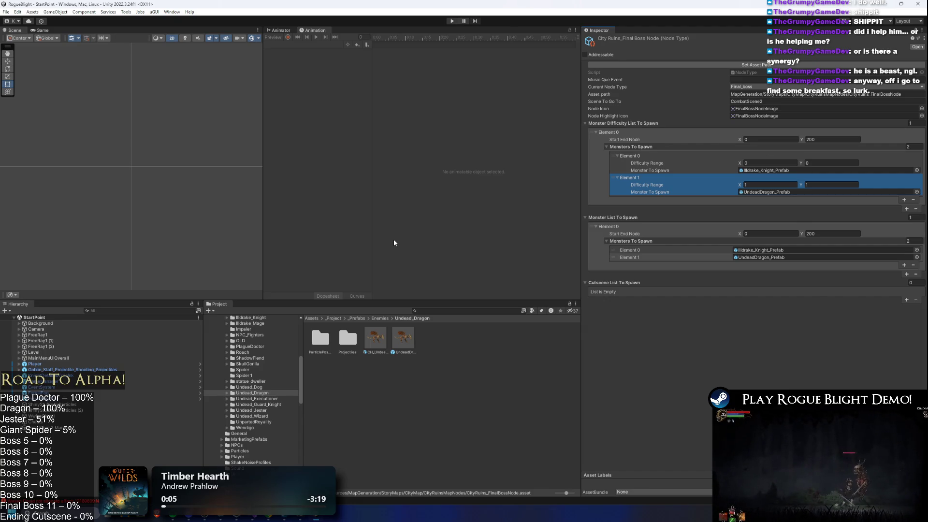
{"action": "left_click", "coordinate": [472, 310]}
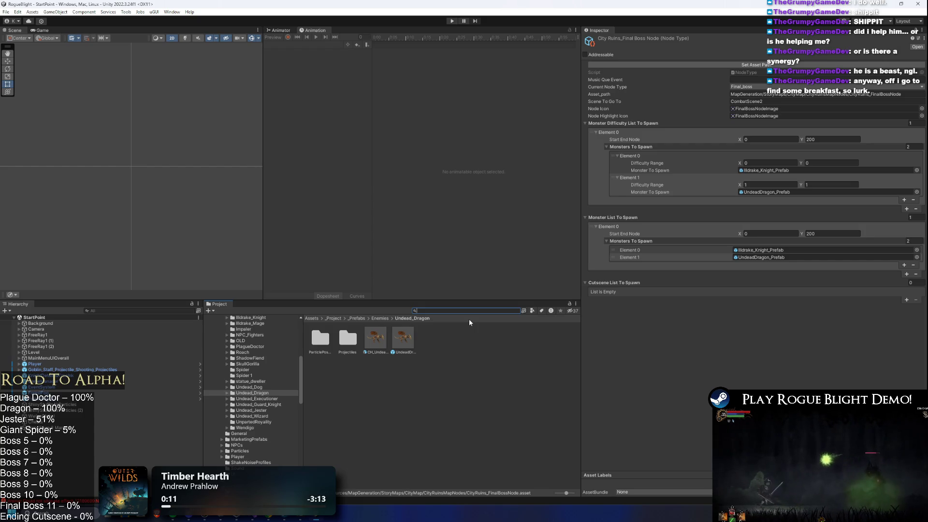
- Search 'lite statue' and open the Statue Dweller elite boss node in its folder
{"action": "type", "text": "elite statue"}
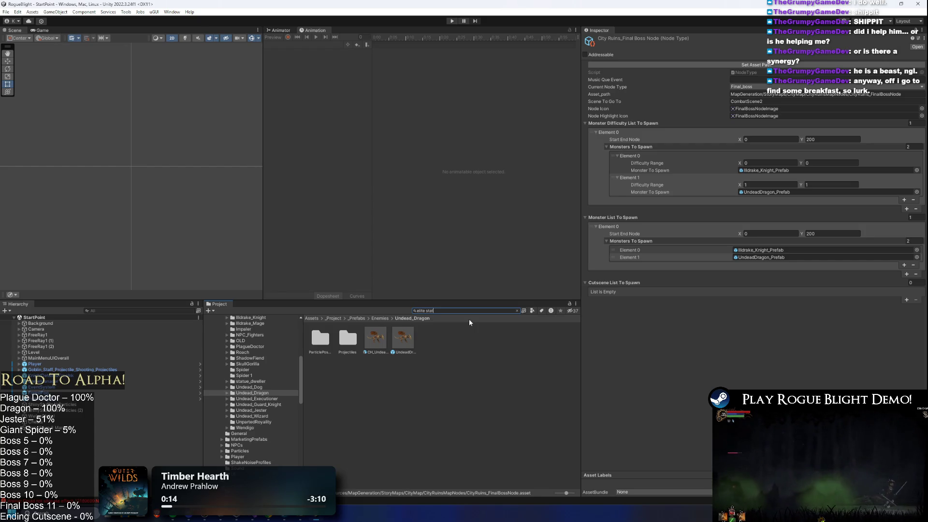
{"action": "left_click", "coordinate": [333, 338]}
{"action": "left_click", "coordinate": [348, 340]}
{"action": "key", "text": "ctrl+a"}
{"action": "key", "text": "BackSpace"}
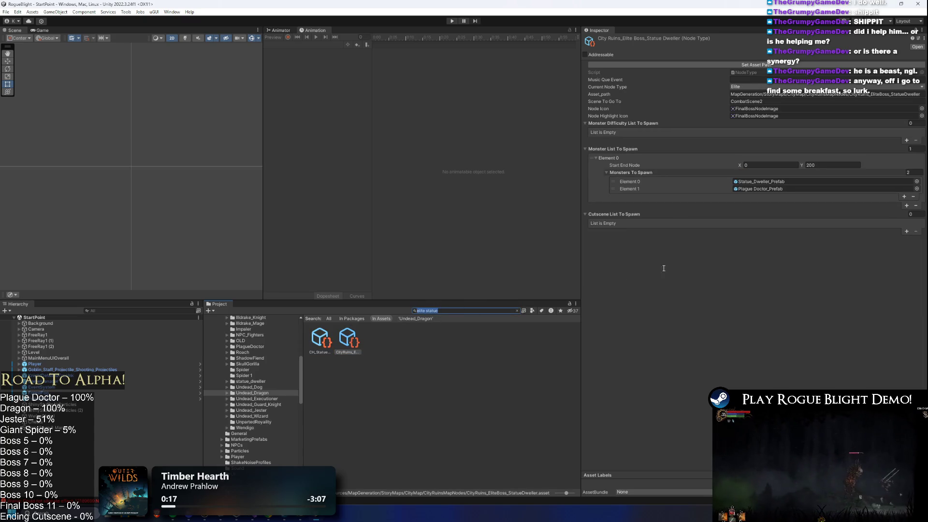
- Add a difficulty entry with two monster slots holding Statue_Dweller_Prefab and Plague_Doctor_Prefab
{"action": "left_click", "coordinate": [906, 140]}
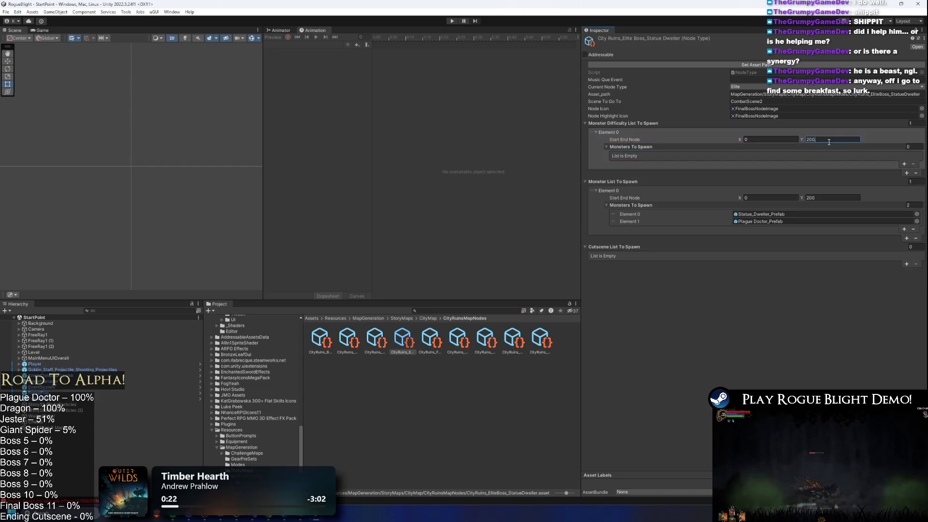
{"action": "left_click", "coordinate": [903, 164]}
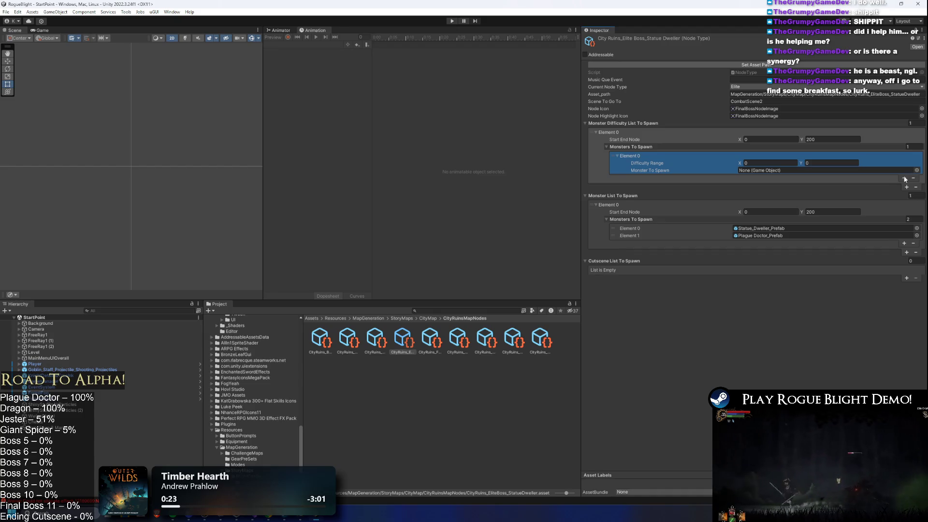
{"action": "left_click", "coordinate": [905, 178]}
{"action": "left_click", "coordinate": [762, 250]}
{"action": "left_click_drag", "start_coordinate": [761, 250], "coordinate": [770, 172]}
{"action": "mouse_move", "coordinate": [771, 257]}
{"action": "left_mouse_down"}
{"action": "mouse_move", "coordinate": [754, 241]}
{"action": "mouse_move", "coordinate": [783, 192]}
{"action": "mouse_move", "coordinate": [792, 191]}
{"action": "left_mouse_up"}
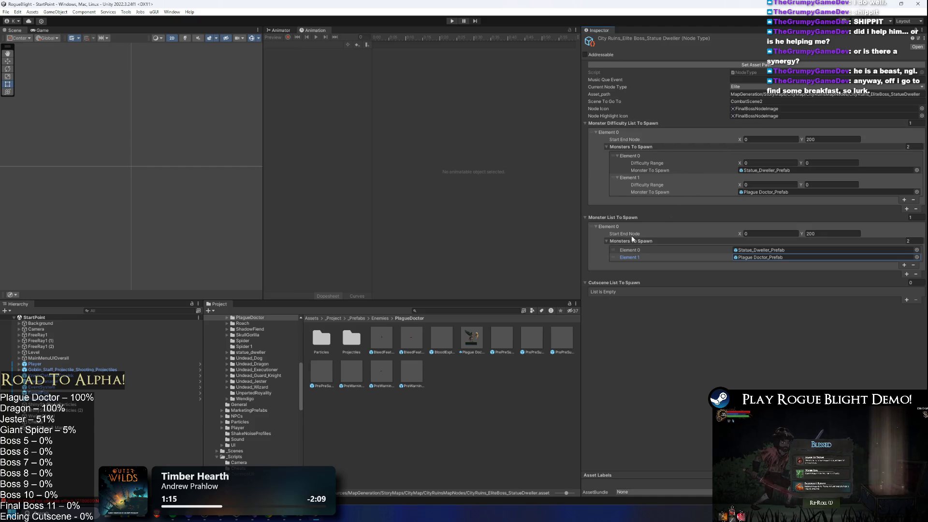
- Add a second Monster List To Spawn element, then undo it
{"action": "left_click", "coordinate": [907, 273]}
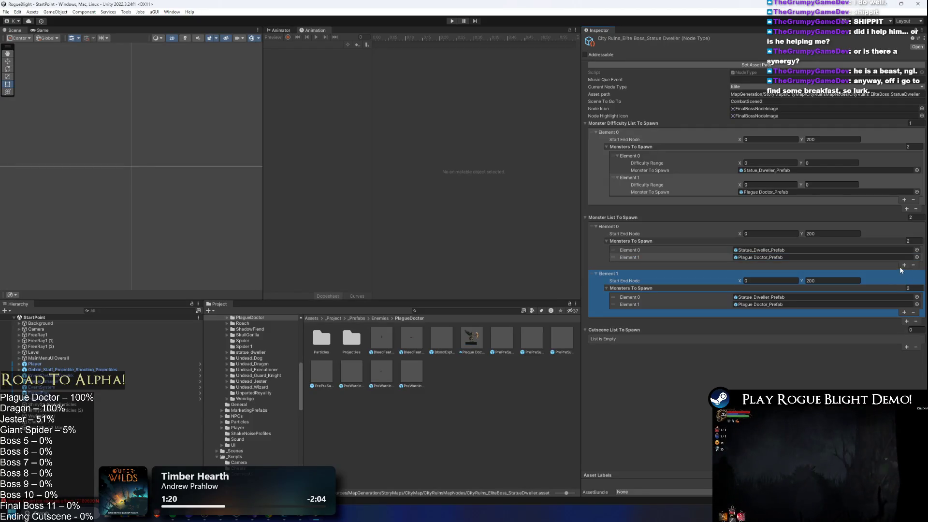
{"action": "key", "text": "ctrl+z"}
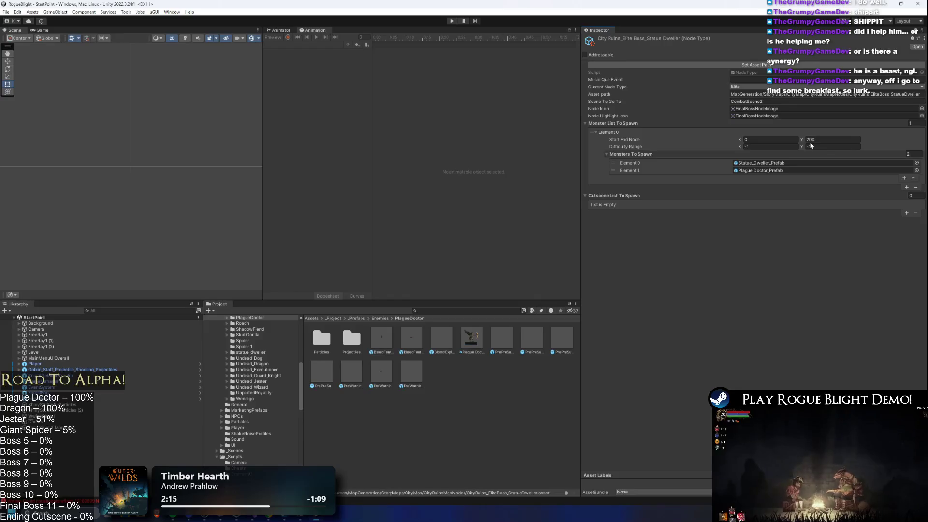
- Add a second spawn entry and make Element 0 spawn only Statue Dweller at difficulty 0–0
{"action": "left_click", "coordinate": [907, 187]}
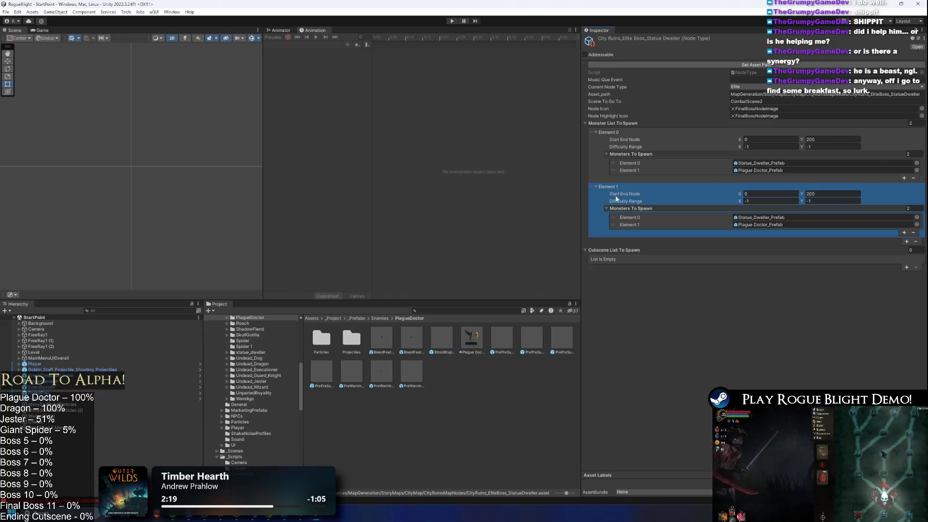
{"action": "left_click", "coordinate": [596, 142]}
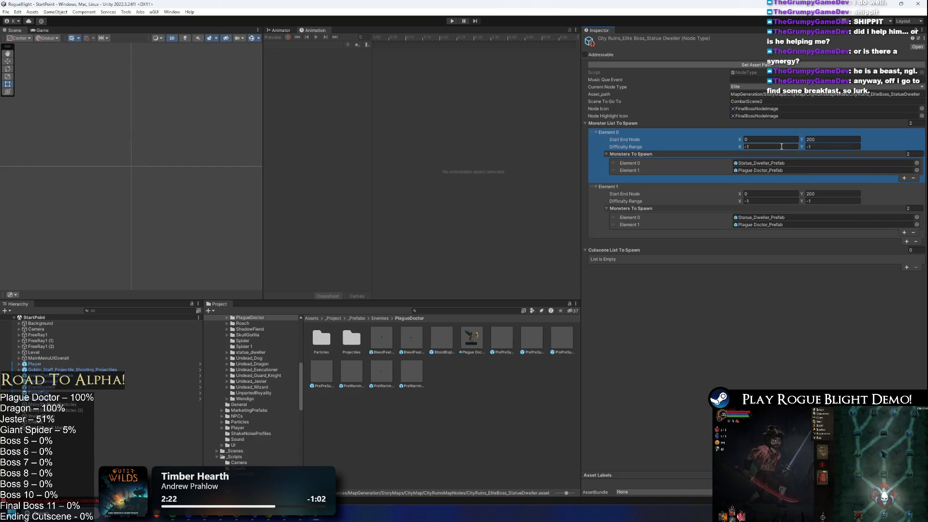
{"action": "type", "text": "0"}
{"action": "key", "text": "Tab"}
{"action": "type", "text": "0"}
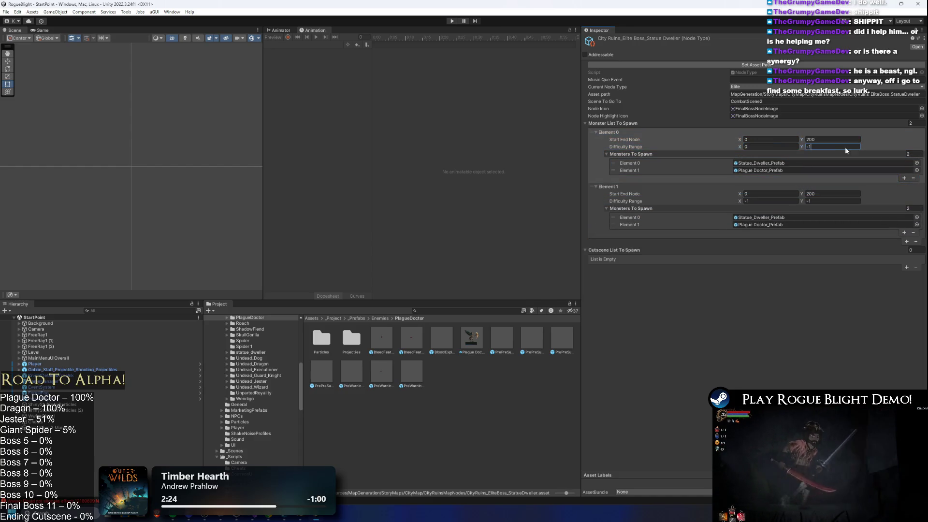
{"action": "left_click", "coordinate": [684, 171]}
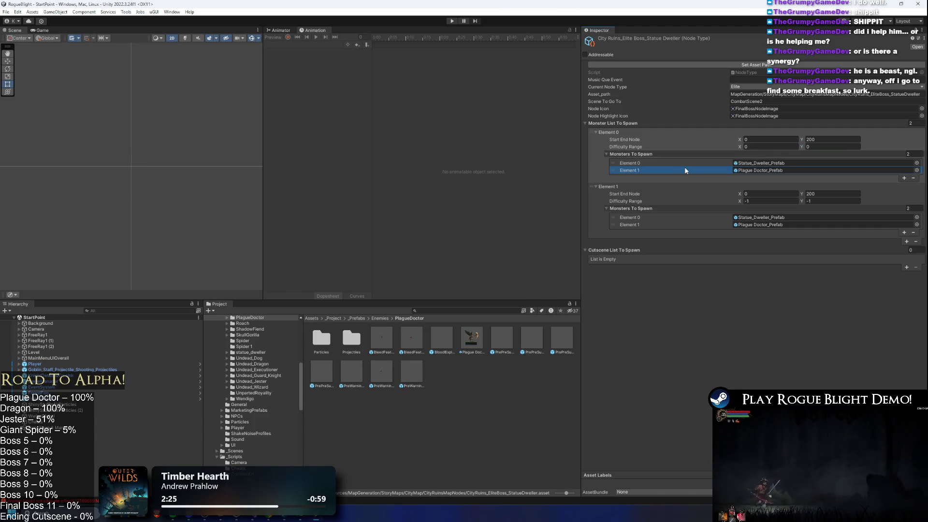
{"action": "key", "text": "Delete"}
- Add a third entry spawning Plague Doctor at difficulty 1–1 and move the two-monster entry last
{"action": "left_click", "coordinate": [597, 195]}
{"action": "left_click_drag", "start_coordinate": [597, 195], "coordinate": [606, 152]}
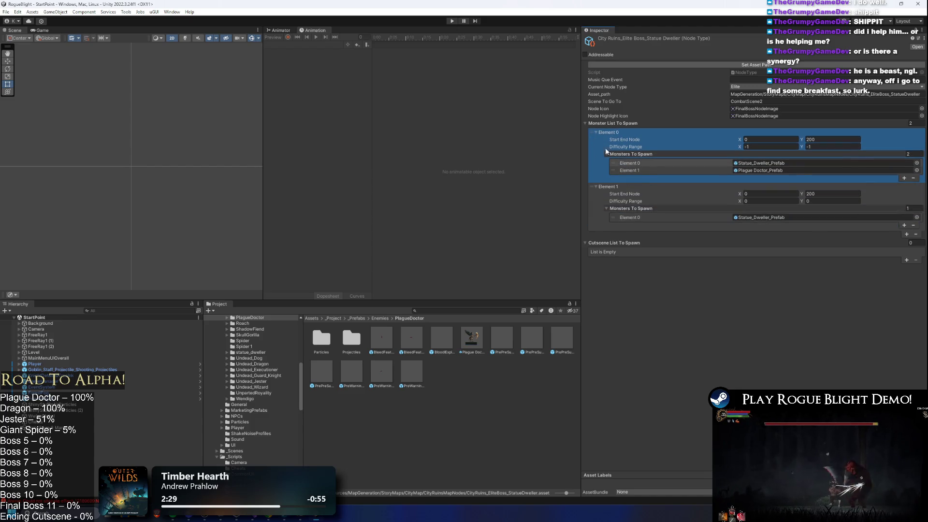
{"action": "left_click", "coordinate": [907, 234]}
{"action": "type", "text": "1"}
{"action": "key", "text": "Tab"}
{"action": "type", "text": "1"}
{"action": "left_click", "coordinate": [793, 257]}
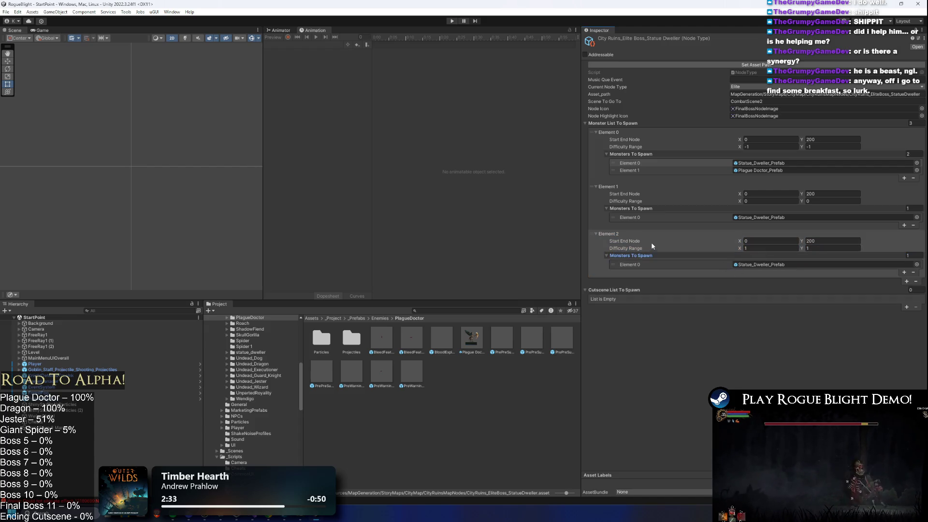
{"action": "left_click_drag", "start_coordinate": [767, 170], "coordinate": [756, 264]}
{"action": "left_click_drag", "start_coordinate": [591, 145], "coordinate": [600, 261]}
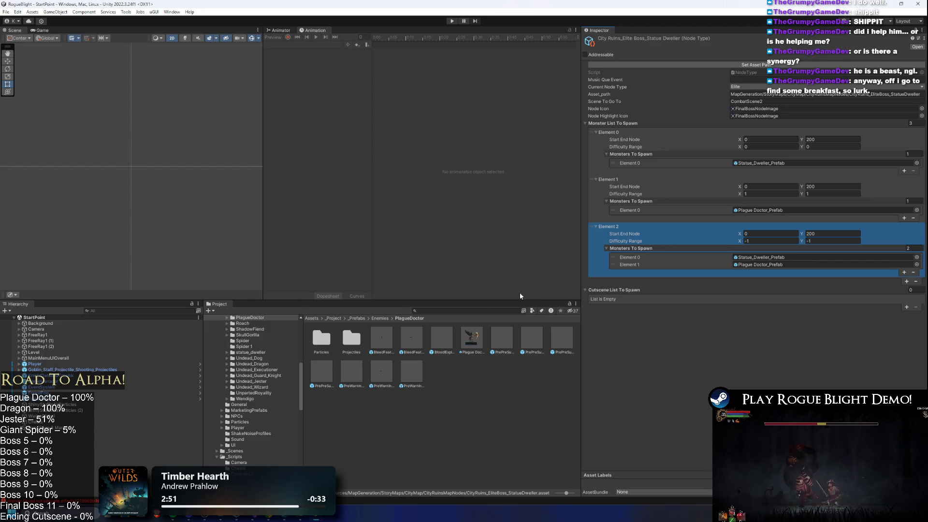
{"action": "left_click", "coordinate": [485, 313]}
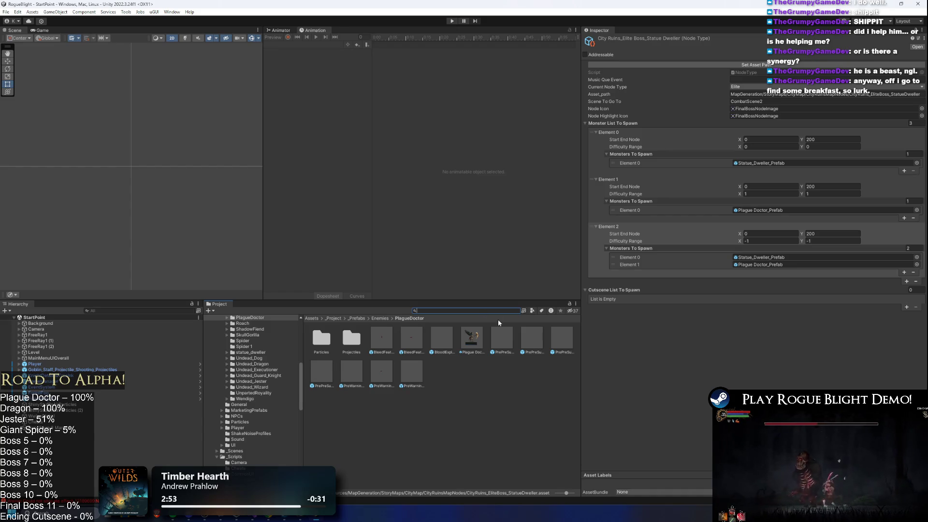
- Search 'undead dragon', inspect its skeleton assets, and open the castle boss node
{"action": "type", "text": "undead dragon"}
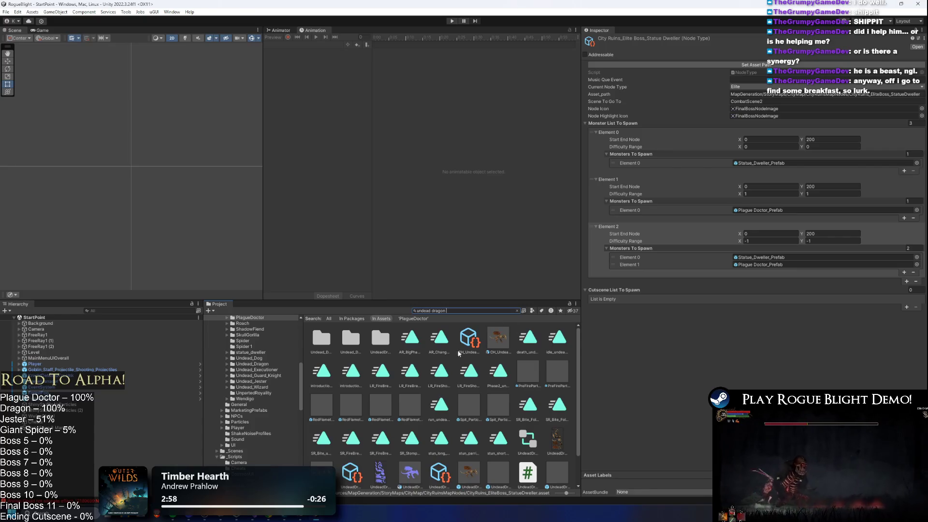
{"action": "scroll", "coordinate": [458, 354], "scroll_direction": "down", "scroll_amount": 2}
{"action": "left_click", "coordinate": [364, 439]}
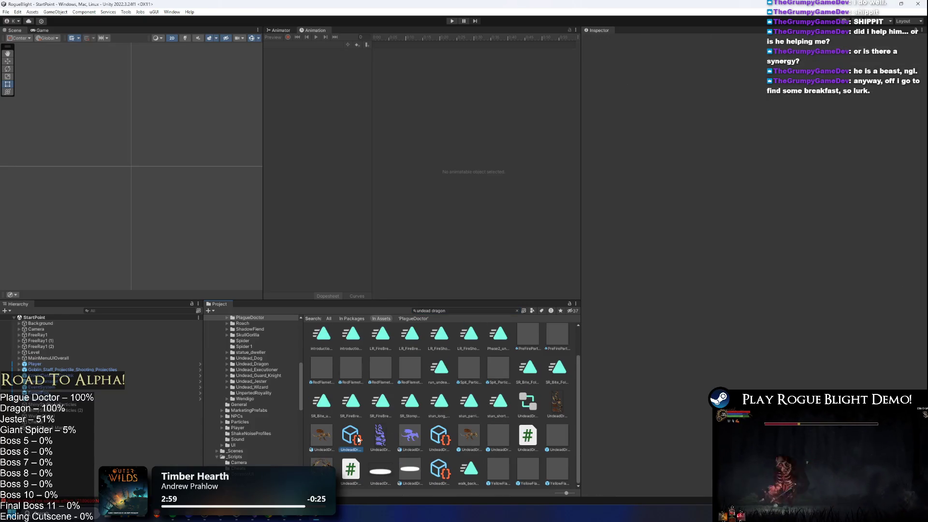
{"action": "left_click", "coordinate": [435, 441]}
{"action": "left_click", "coordinate": [441, 467]}
{"action": "scroll", "coordinate": [444, 463], "scroll_direction": "up", "scroll_amount": 2}
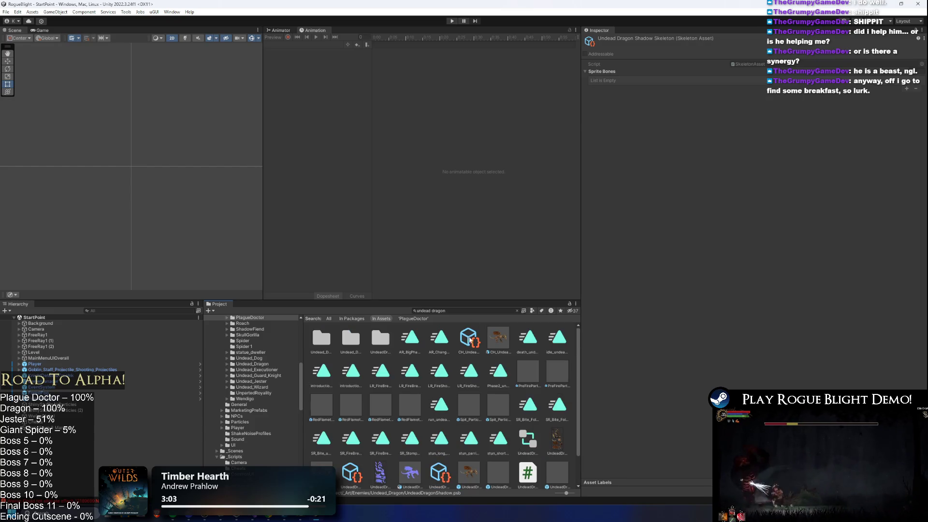
{"action": "left_click", "coordinate": [469, 339]}
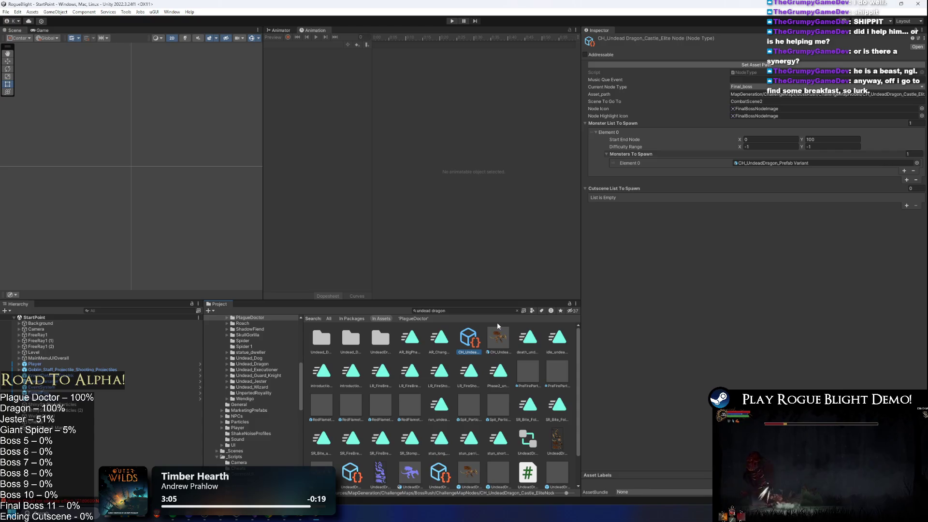
- Search 'final boss' and open the City Ruins final boss node
{"action": "left_click", "coordinate": [475, 310]}
{"action": "type", "text": "final boss"}
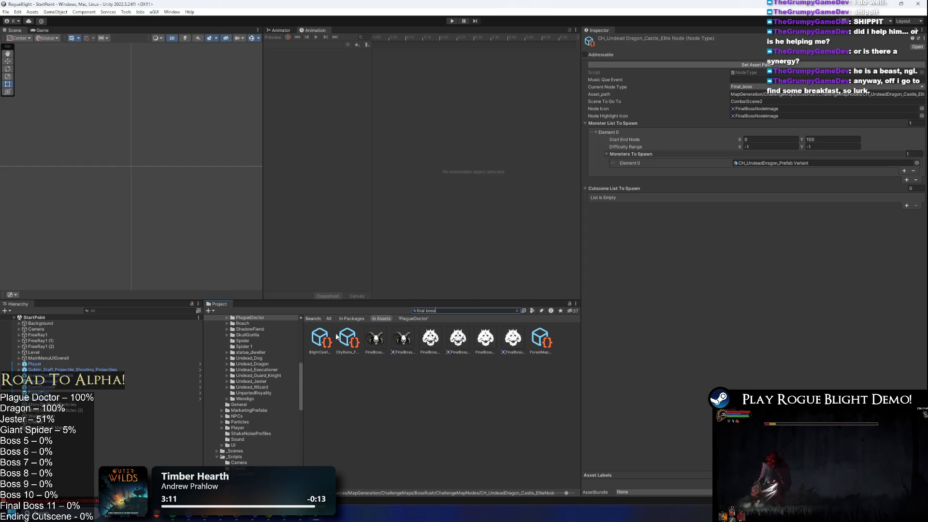
{"action": "left_click", "coordinate": [344, 338]}
- Add a second spawn entry at difficulty 0–0 holding only the knight
{"action": "left_click", "coordinate": [478, 312]}
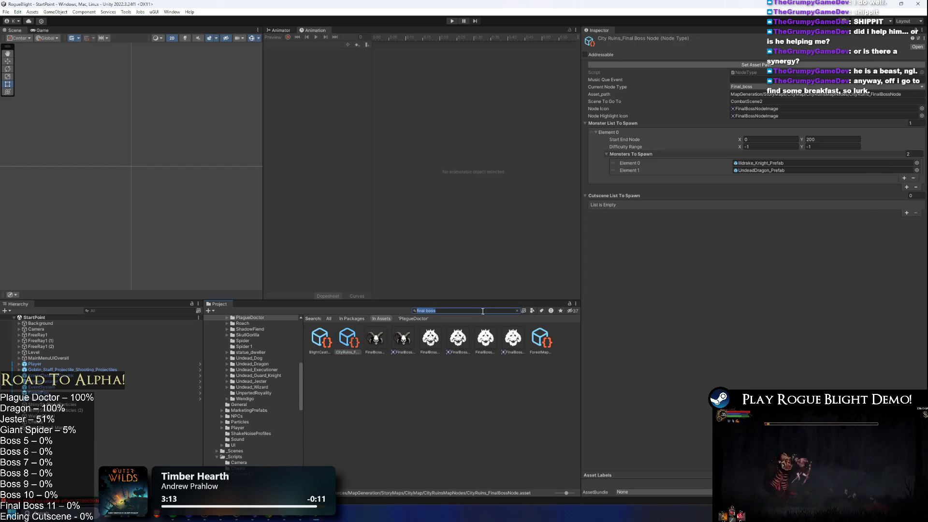
{"action": "key", "text": "BackSpace"}
{"action": "left_click", "coordinate": [906, 187]}
{"action": "left_click", "coordinate": [689, 199]}
{"action": "type", "text": "0"}
{"action": "key", "text": "Tab"}
{"action": "type", "text": "0"}
{"action": "left_click", "coordinate": [634, 225]}
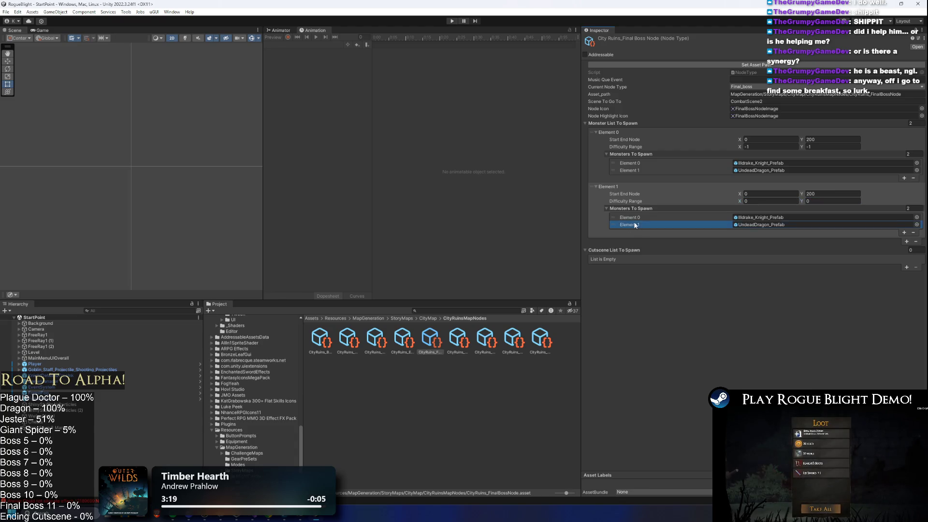
{"action": "left_click", "coordinate": [913, 233]}
- Add a 1–1 Undead Dragon entry, move it to second place, and adjust its dragon slots
{"action": "left_click", "coordinate": [907, 235]}
{"action": "type", "text": "1"}
{"action": "key", "text": "Tab"}
{"action": "type", "text": "1"}
{"action": "mouse_move", "coordinate": [761, 170]}
{"action": "left_mouse_down"}
{"action": "mouse_move", "coordinate": [497, 309]}
{"action": "mouse_move", "coordinate": [774, 264]}
{"action": "left_mouse_up"}
{"action": "left_click_drag", "start_coordinate": [597, 216], "coordinate": [605, 145]}
{"action": "left_click_drag", "start_coordinate": [599, 240], "coordinate": [599, 192]}
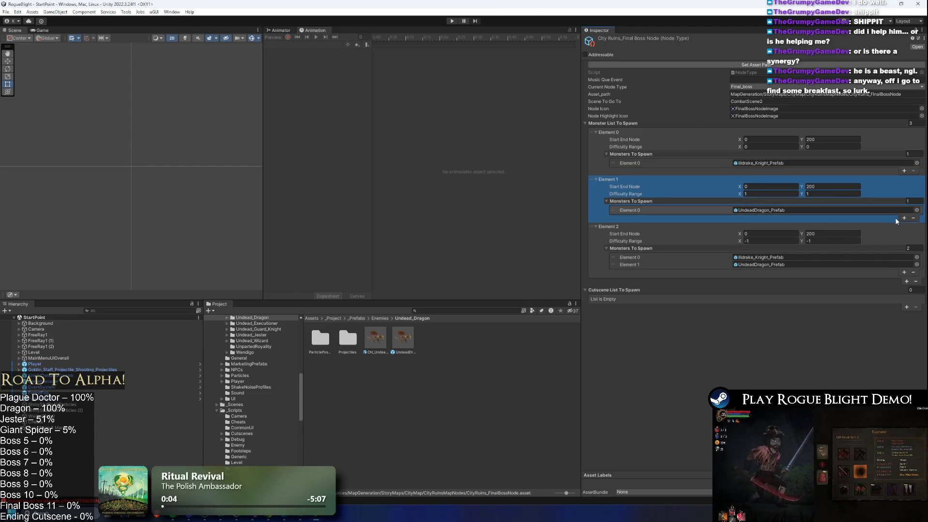
{"action": "left_click", "coordinate": [904, 219]}
{"action": "left_click", "coordinate": [905, 226]}
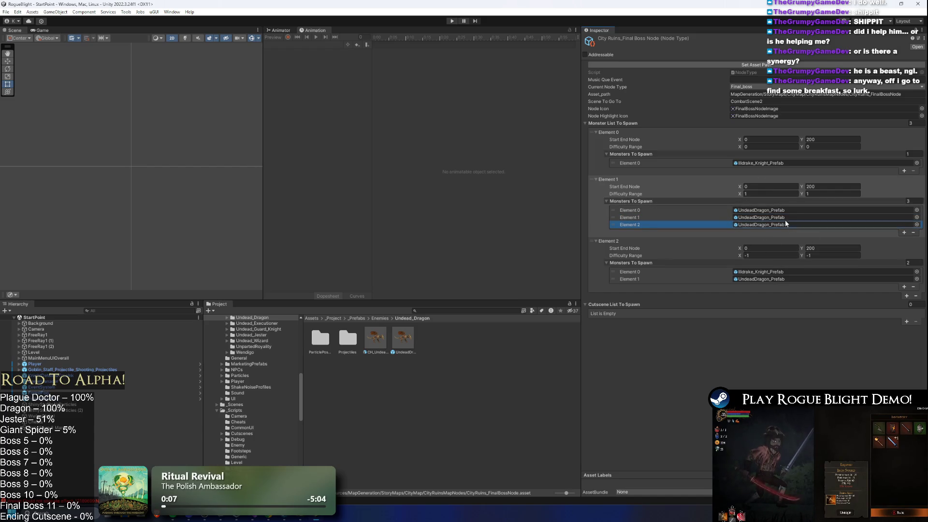
{"action": "key", "text": "Delete"}
{"action": "key", "text": "Delete"}
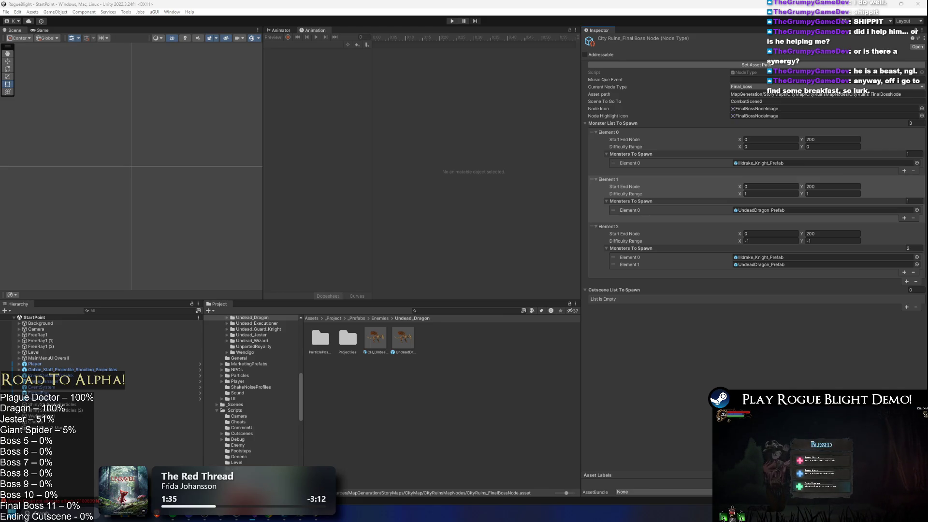
- Bring up the Windows quick-link menu with Win+X
{"action": "key", "text": "super+x"}
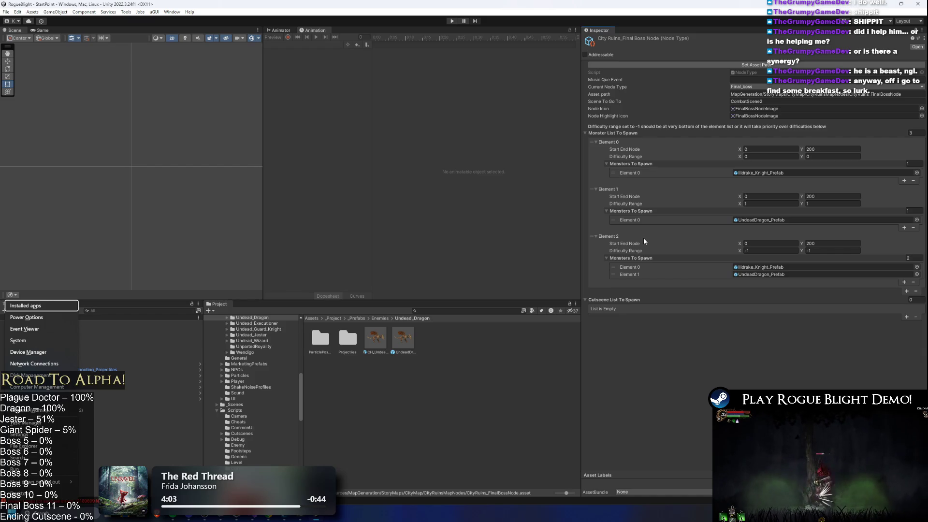
- Enter Play Mode so Rogue Blight runs at its title menu in the Game view
{"action": "left_click", "coordinate": [452, 21]}
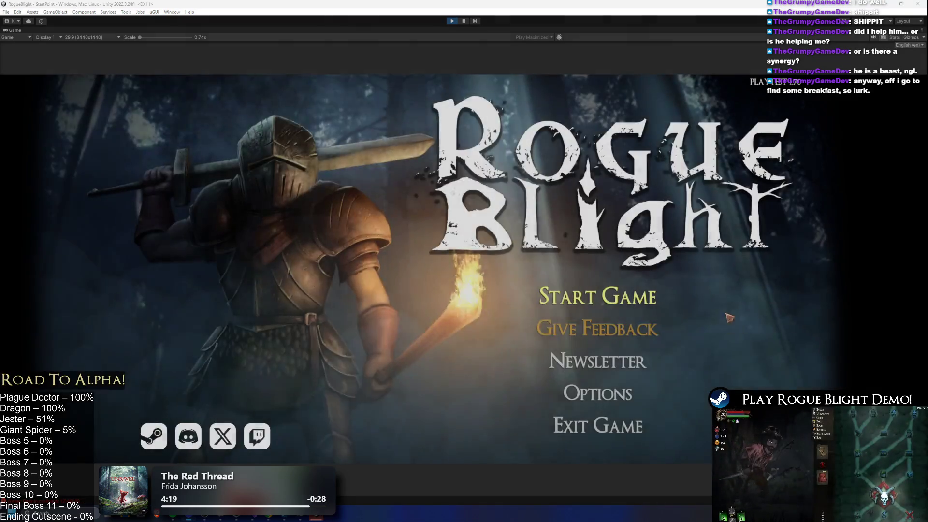
- Start the game on a save slot and switch the Game view aspect to 16:9
{"action": "left_click", "coordinate": [587, 294]}
{"action": "left_click", "coordinate": [549, 263]}
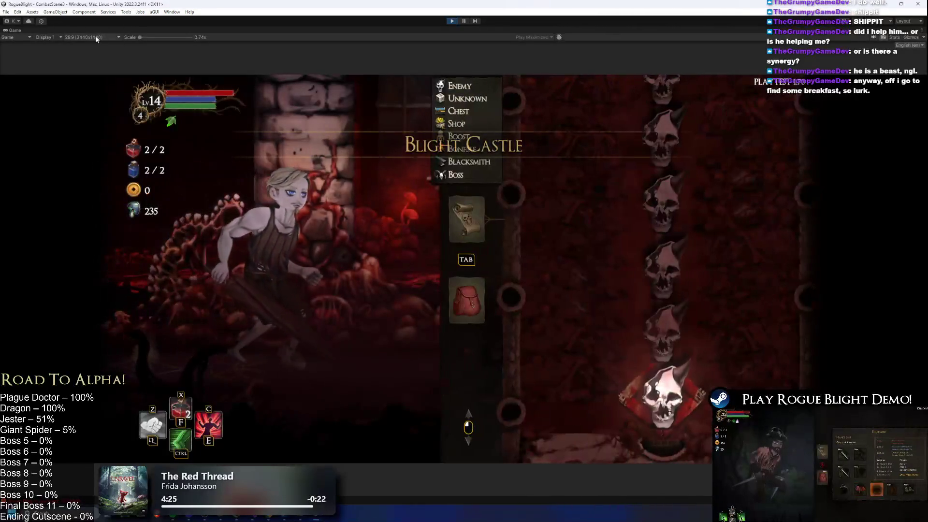
{"action": "left_click", "coordinate": [95, 37]}
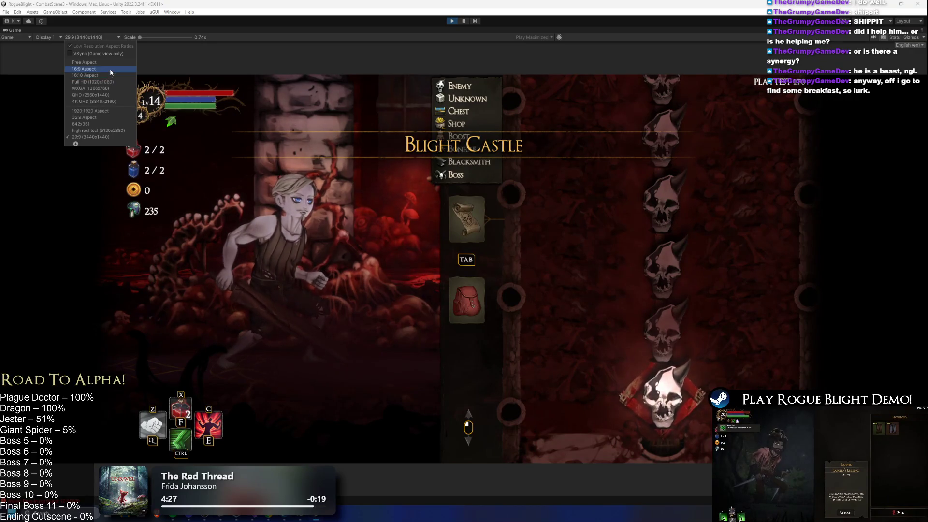
{"action": "left_click", "coordinate": [109, 68]}
- Walk the character from the forge to the map merchant's cart and talk to him
{"action": "key", "text": "Escape"}
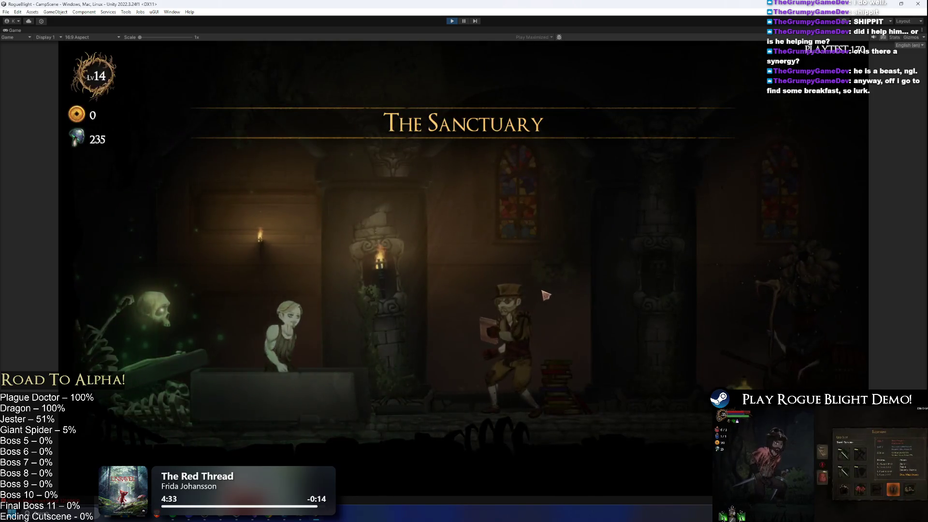
{"action": "key", "text": "a"}
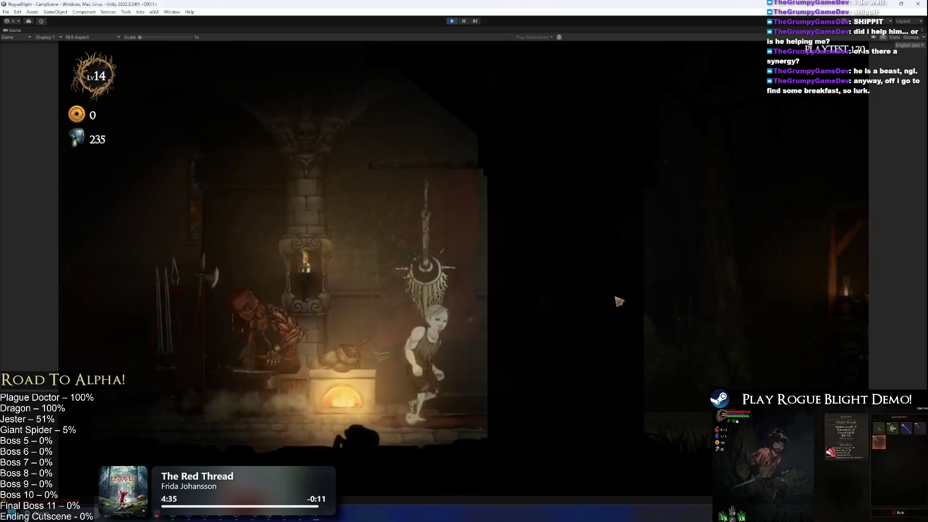
{"action": "key", "text": "d"}
{"action": "key", "text": "e"}
{"action": "key", "text": "e"}
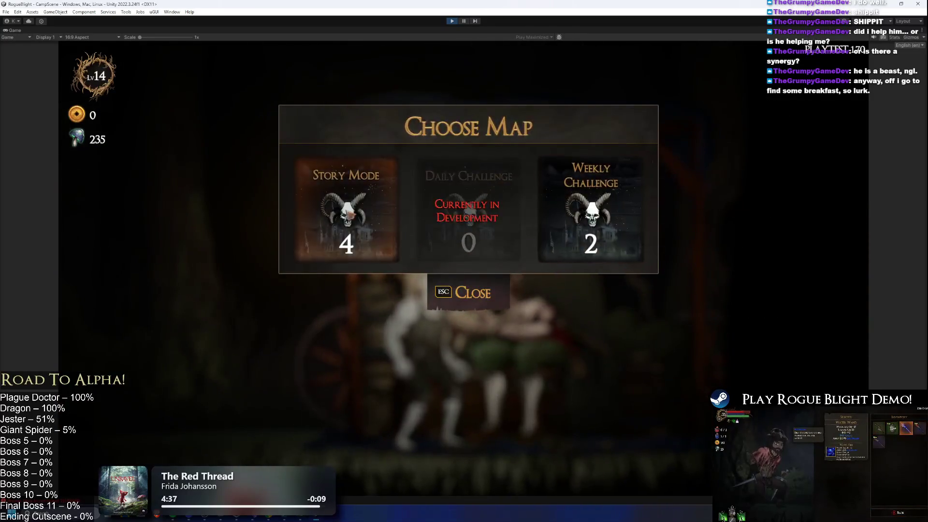
- Choose Story Mode, lower its difficulty to 0 and start the map
{"action": "left_click", "coordinate": [349, 212]}
{"action": "left_click", "coordinate": [499, 194]}
{"action": "left_click", "coordinate": [499, 194]}
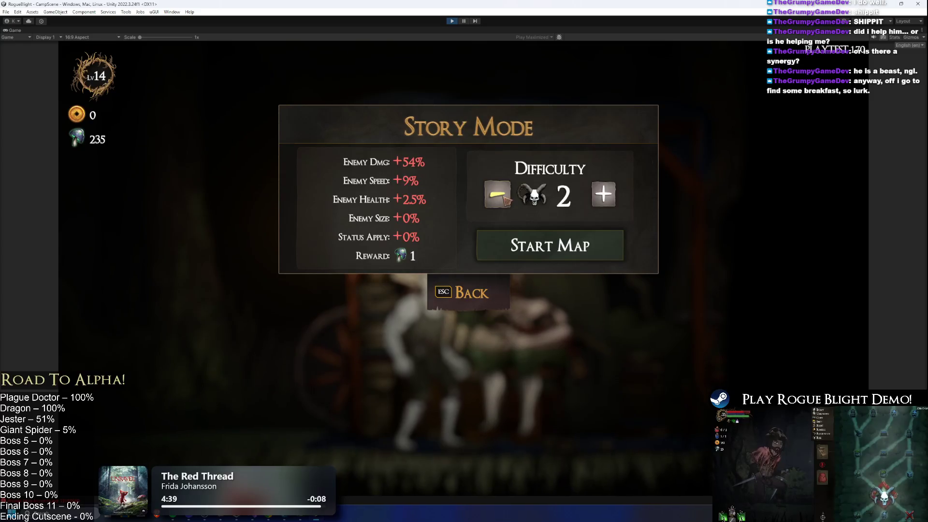
{"action": "left_click", "coordinate": [499, 194]}
{"action": "left_click", "coordinate": [499, 194]}
{"action": "left_click", "coordinate": [565, 250]}
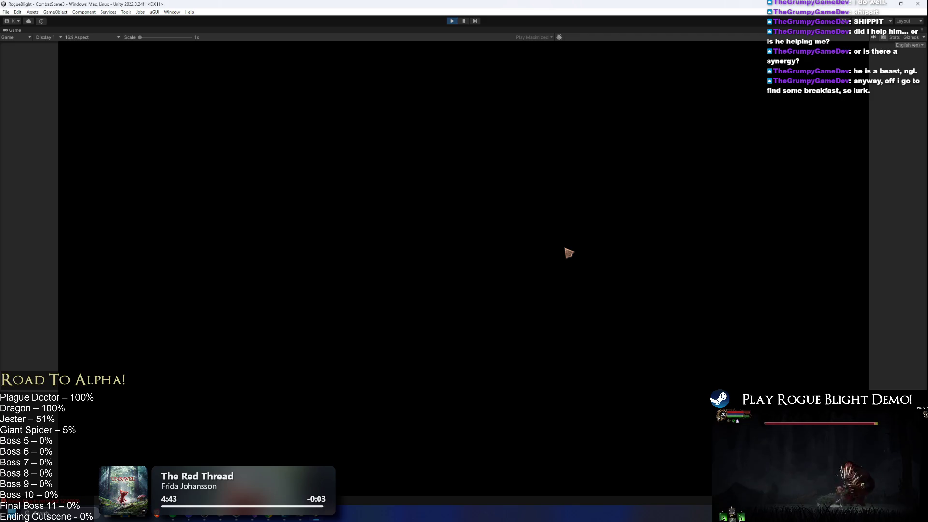
- Take the Wooden Sword and a minor blessing, then exit Play Mode
{"action": "left_click", "coordinate": [485, 240]}
{"action": "left_click", "coordinate": [485, 240]}
{"action": "left_click", "coordinate": [451, 21]}
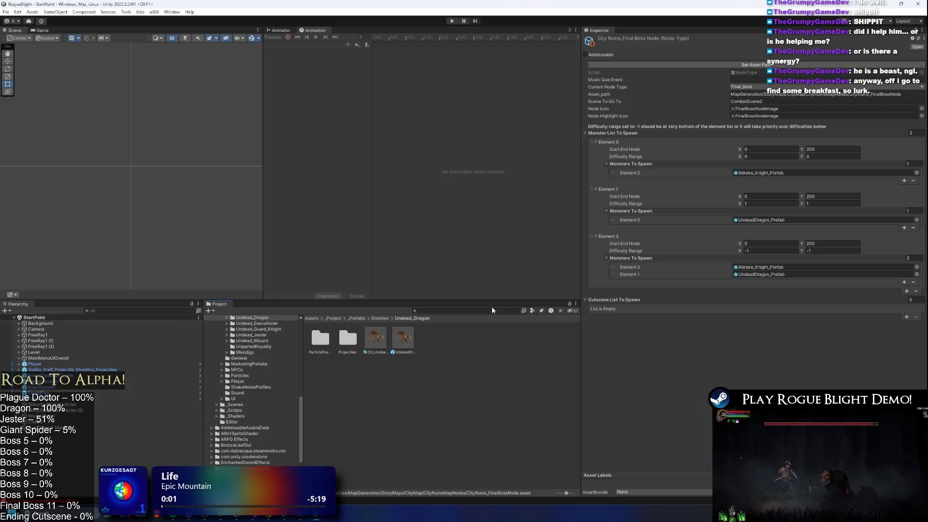
- Find and inspect the TEST_MAP asset, then select the StoryMode asset in the Project window
{"action": "left_click", "coordinate": [491, 309]}
{"action": "type", "text": "test map"}
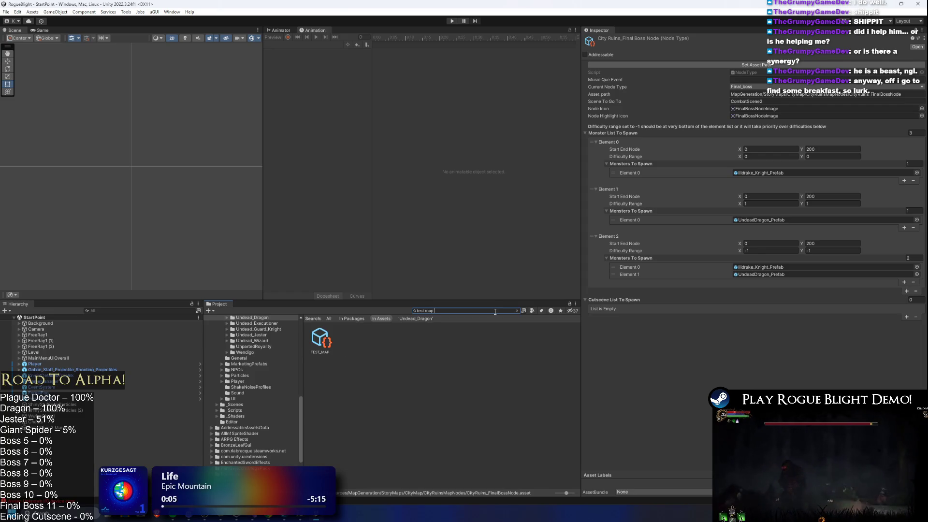
{"action": "left_click", "coordinate": [320, 340]}
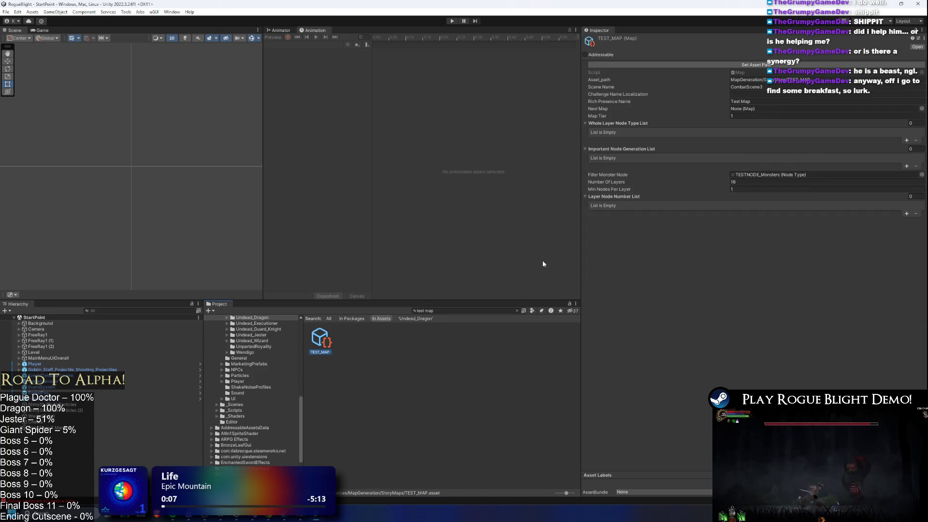
{"action": "left_click", "coordinate": [444, 313]}
{"action": "type", "text": "st"}
{"action": "type", "text": "de"}
{"action": "left_click", "coordinate": [332, 336]}
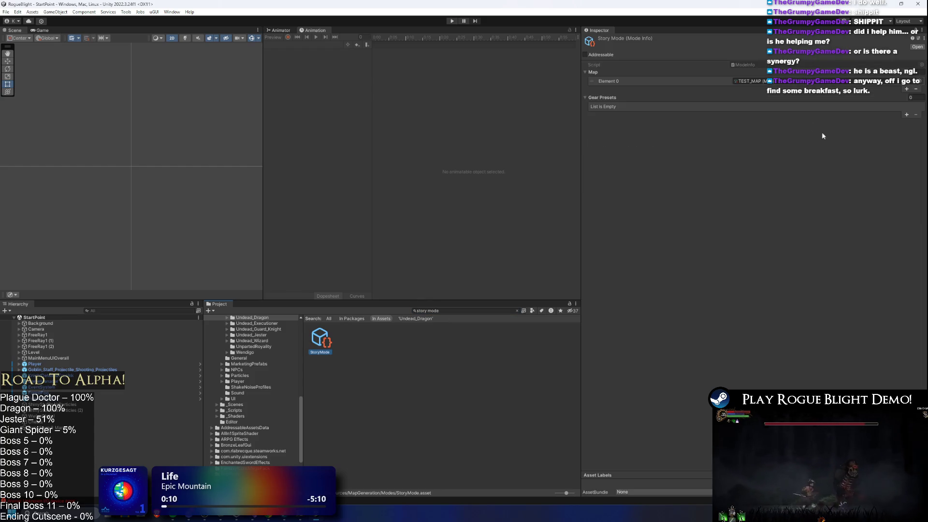
- Set the Story Mode's Element 0 map to Forest_Map and enter Play Mode
{"action": "left_click", "coordinate": [917, 85]}
{"action": "type", "text": "for"}
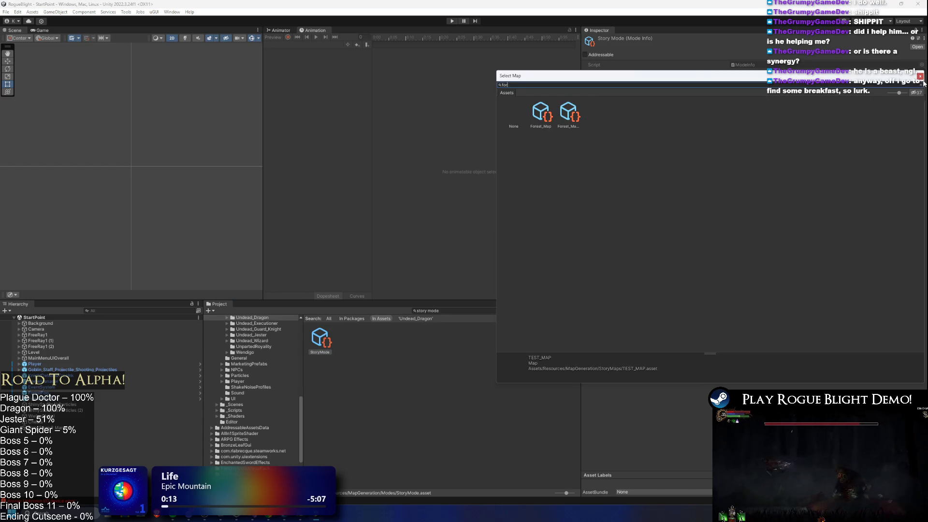
{"action": "double_click", "coordinate": [535, 115]}
{"action": "left_click", "coordinate": [452, 20]}
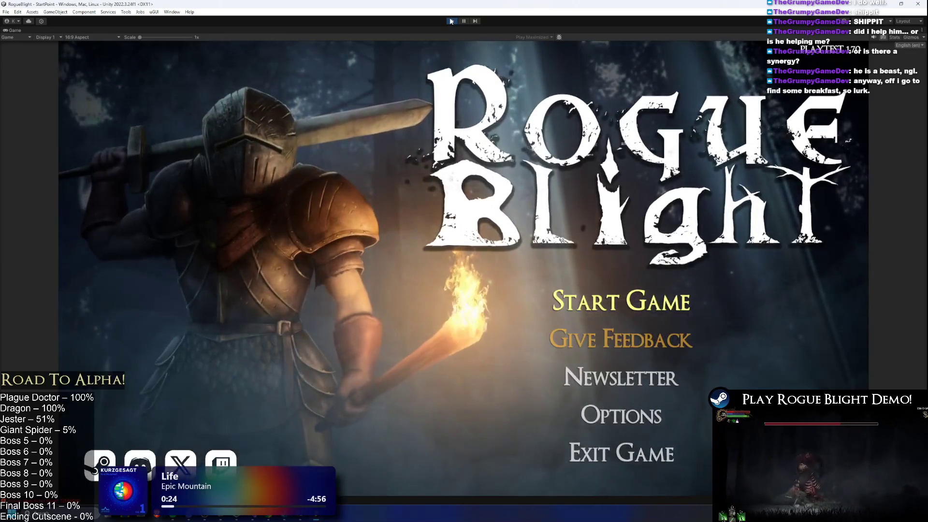
- Start the game, abandon the castle run and walk to the map-choosing character
{"action": "key", "text": "Return"}
{"action": "key", "text": "Return"}
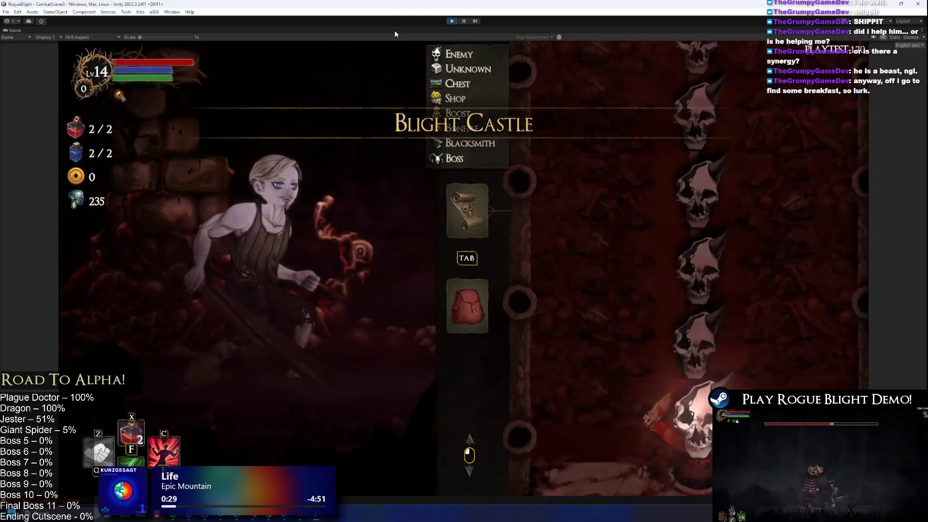
{"action": "key", "text": "Escape"}
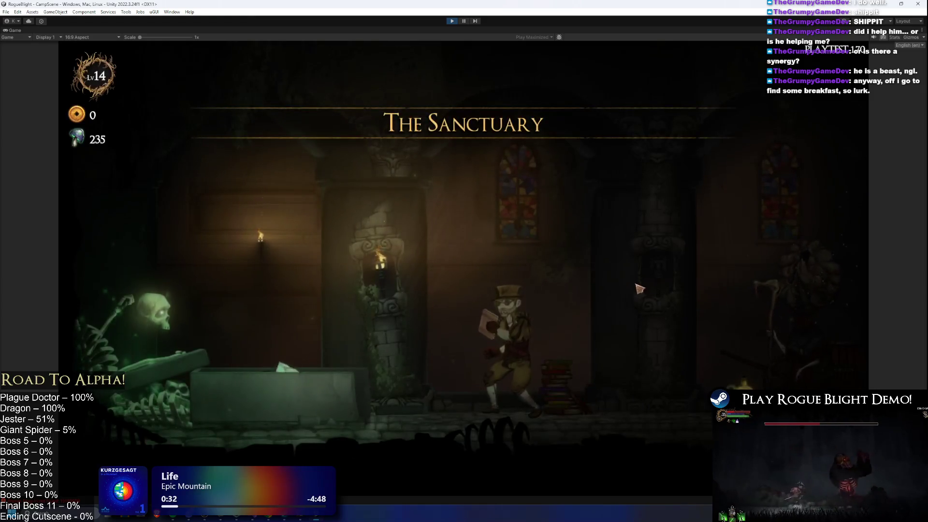
{"action": "key", "text": "d"}
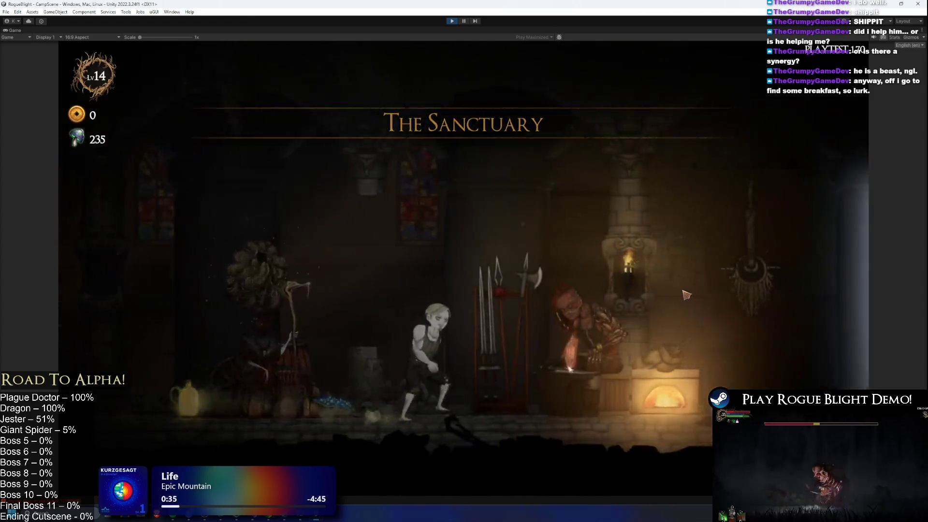
{"action": "key", "text": "a"}
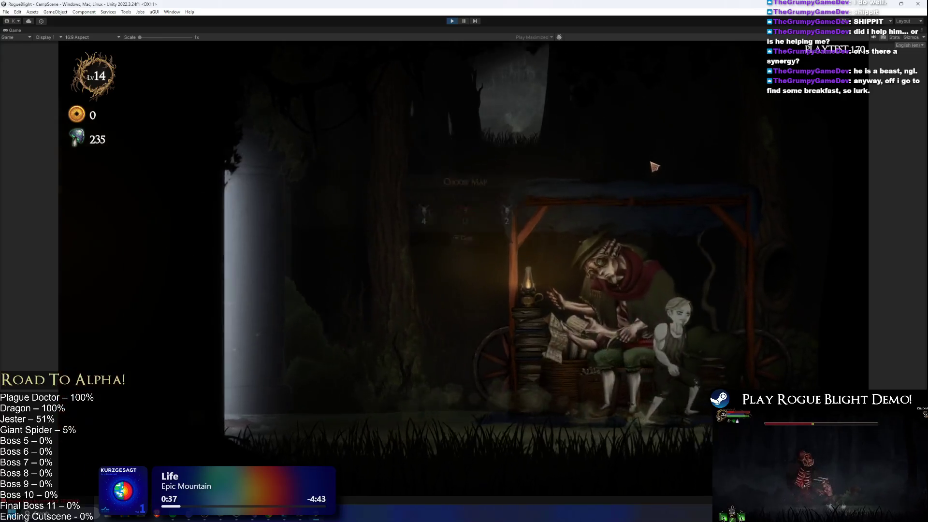
- Start a Story Mode map at difficulty 4 and enter the first skull encounter
{"action": "key", "text": "Return"}
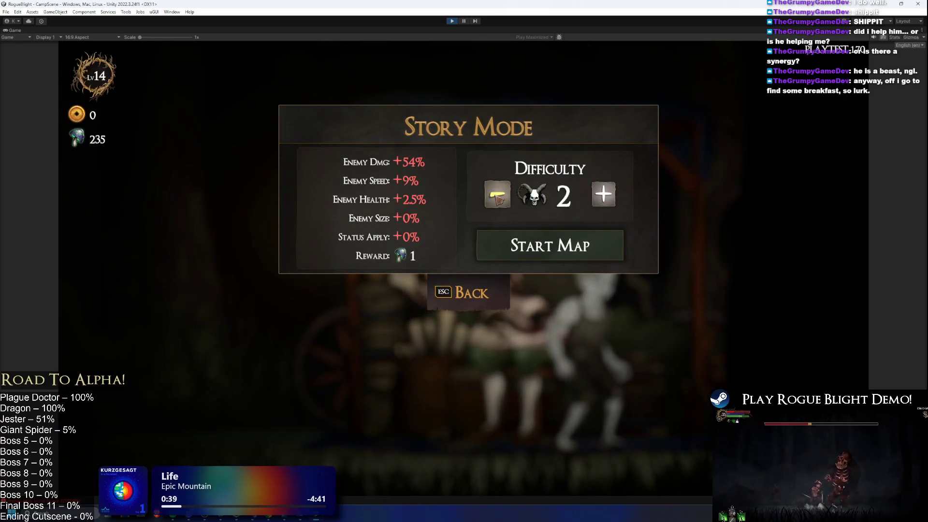
{"action": "left_click", "coordinate": [486, 298]}
{"action": "key", "text": "Return"}
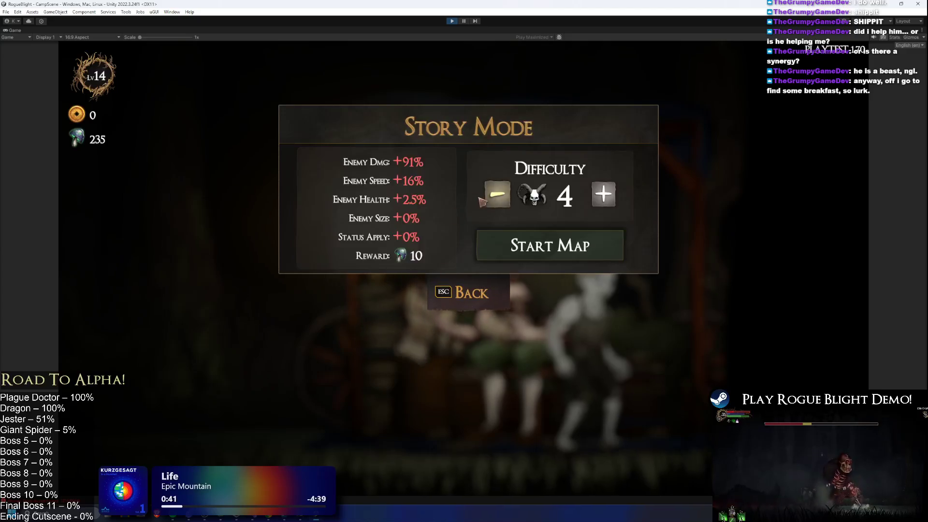
{"action": "left_click", "coordinate": [592, 259]}
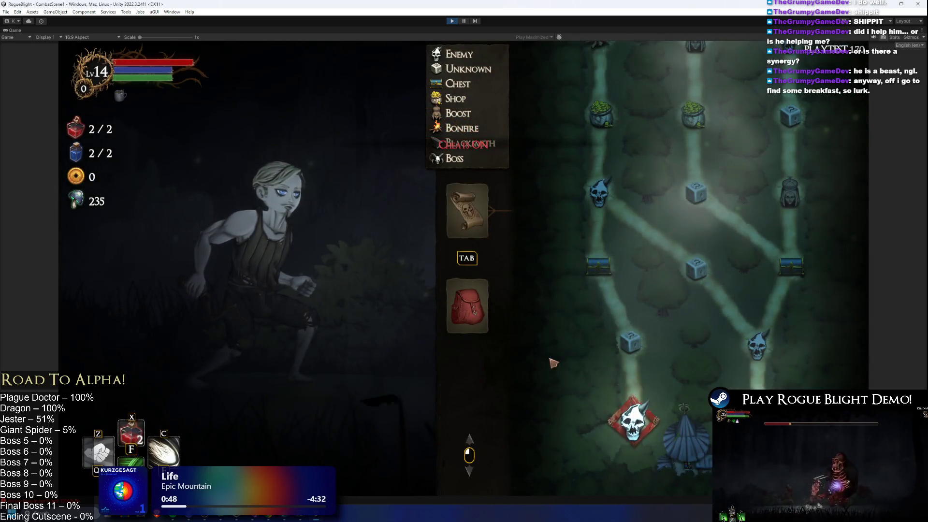
{"action": "left_click", "coordinate": [638, 420]}
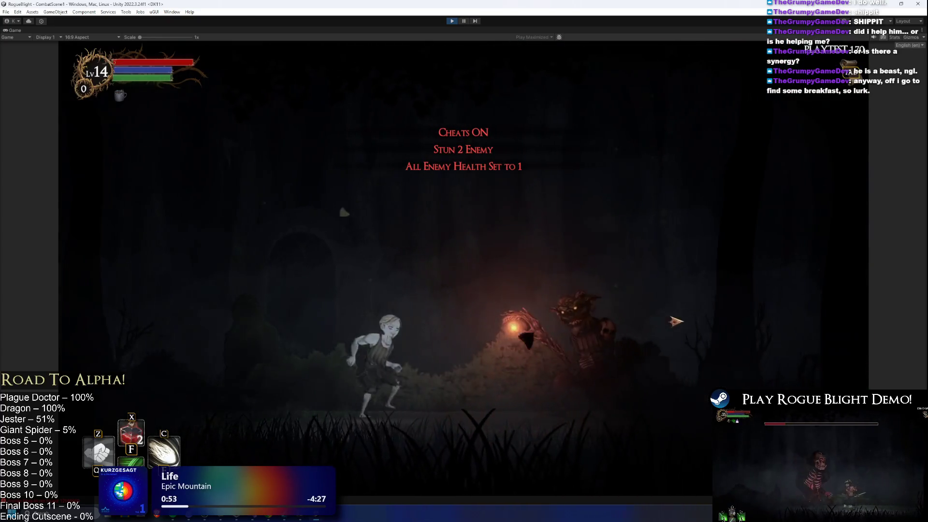
- Kill the forest enemy, take all its loot and bring up the inventory
{"action": "key", "text": "z"}
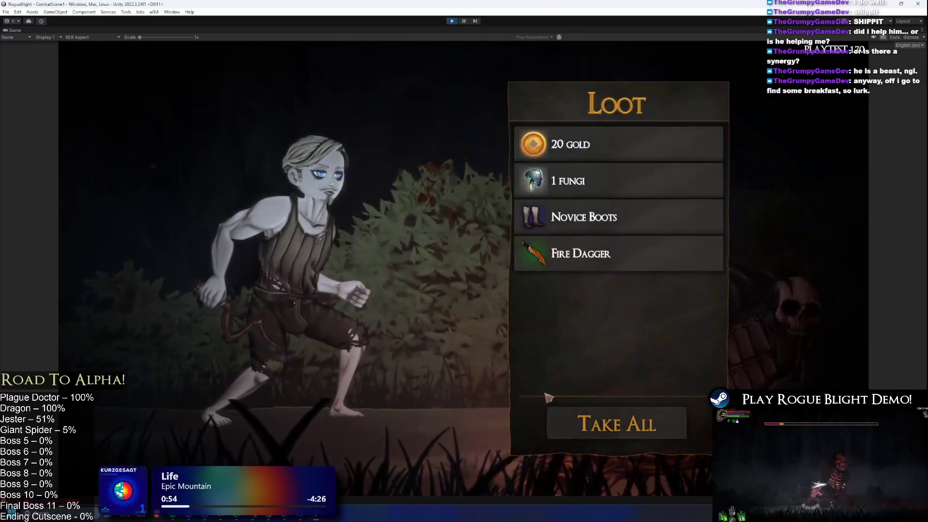
{"action": "left_click", "coordinate": [616, 423]}
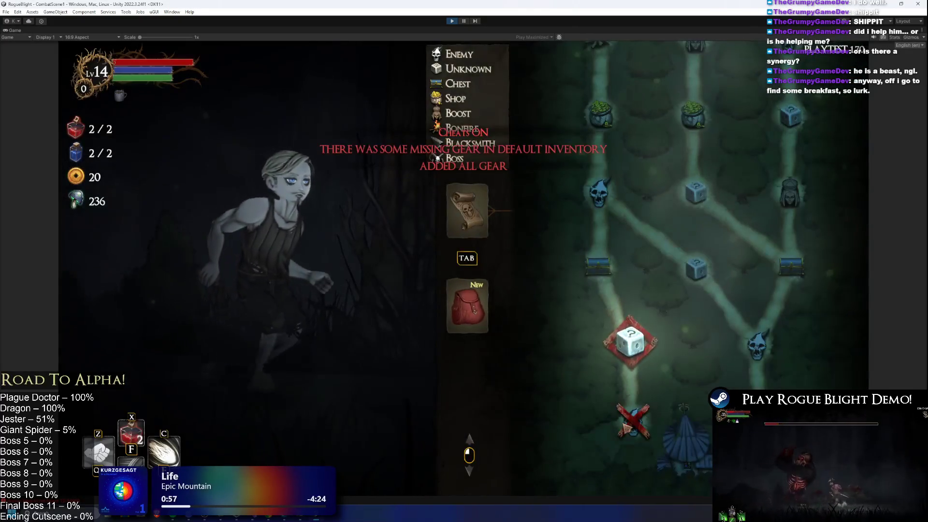
{"action": "left_click", "coordinate": [467, 304]}
- Equip the Fire Sword in the right hand and the Death Sword in the other hand
{"action": "left_click", "coordinate": [568, 222]}
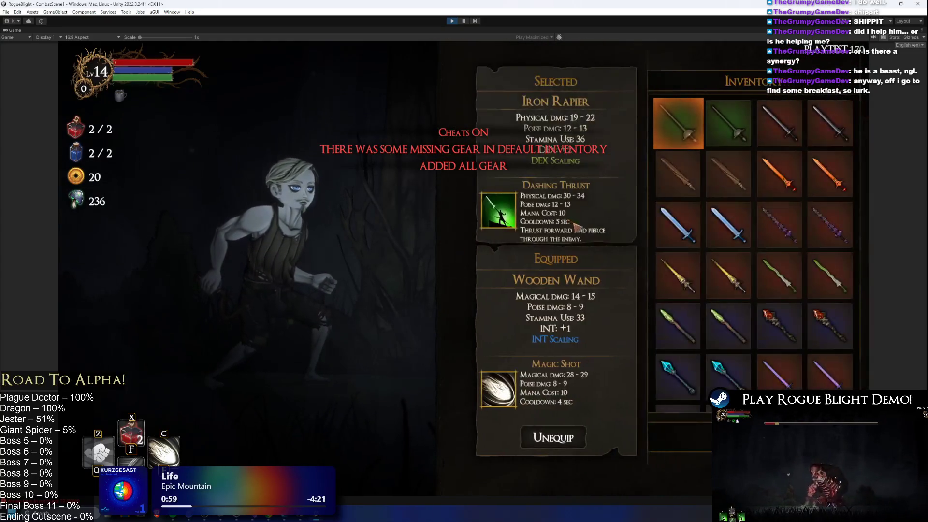
{"action": "key", "text": "Escape"}
{"action": "left_click", "coordinate": [568, 221]}
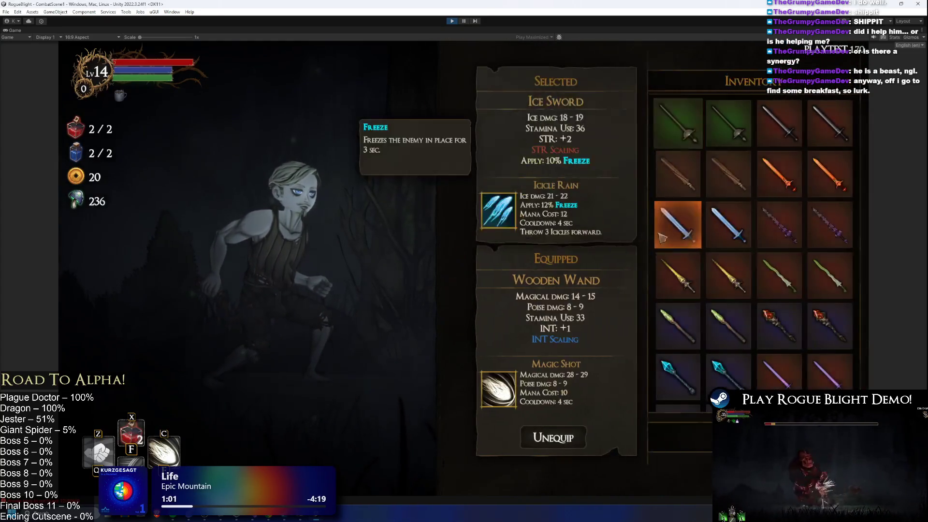
{"action": "left_click", "coordinate": [769, 165]}
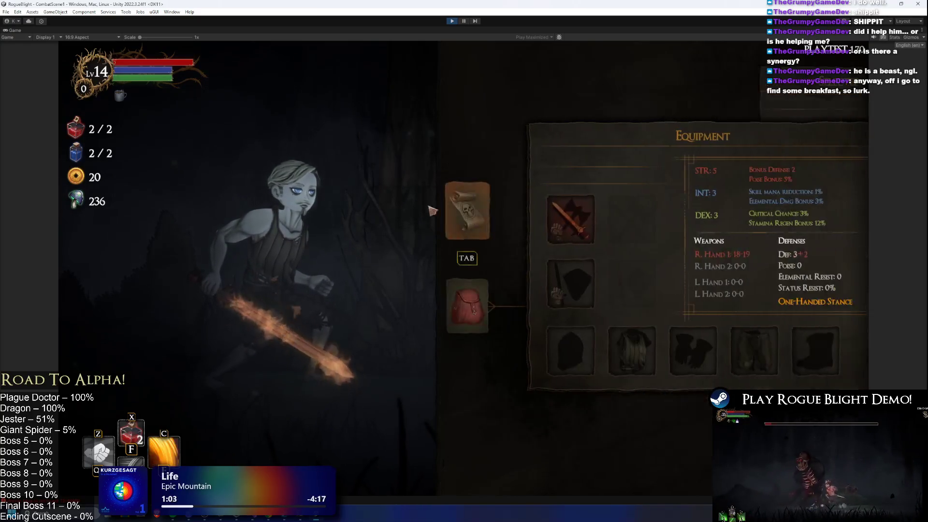
{"action": "left_click", "coordinate": [568, 221]}
{"action": "left_click", "coordinate": [730, 237]}
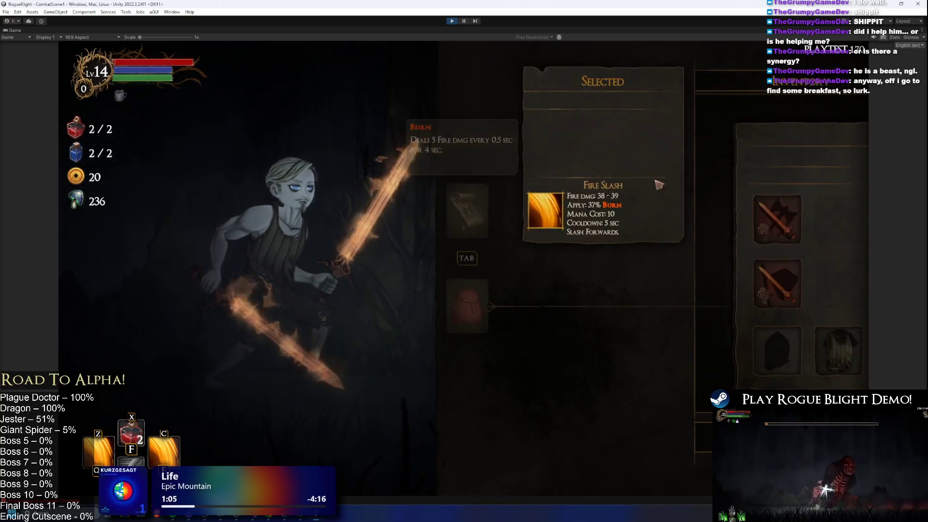
{"action": "key", "text": "Tab"}
{"action": "key", "text": "Escape"}
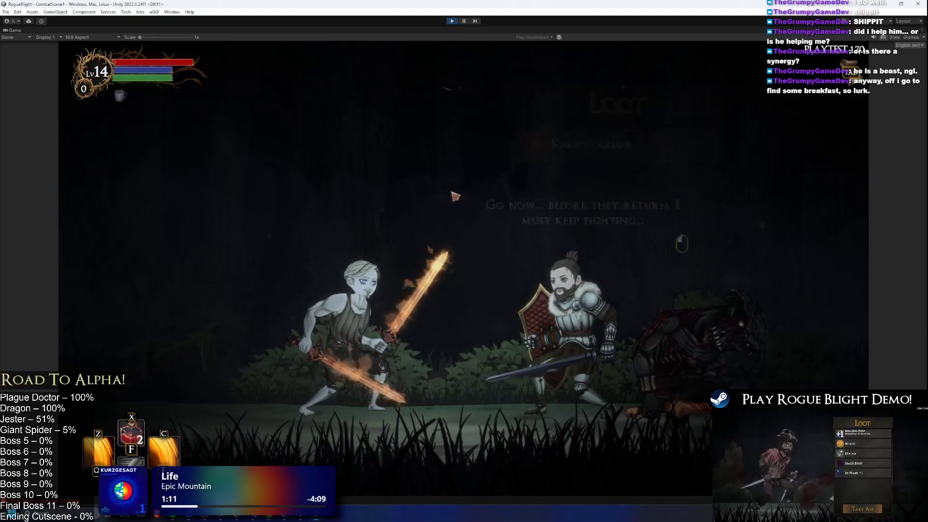
- Take the Knight's Armor, pick the Holy Grenade blessing, beat the next enemy and loot it
{"action": "left_click", "coordinate": [615, 421]}
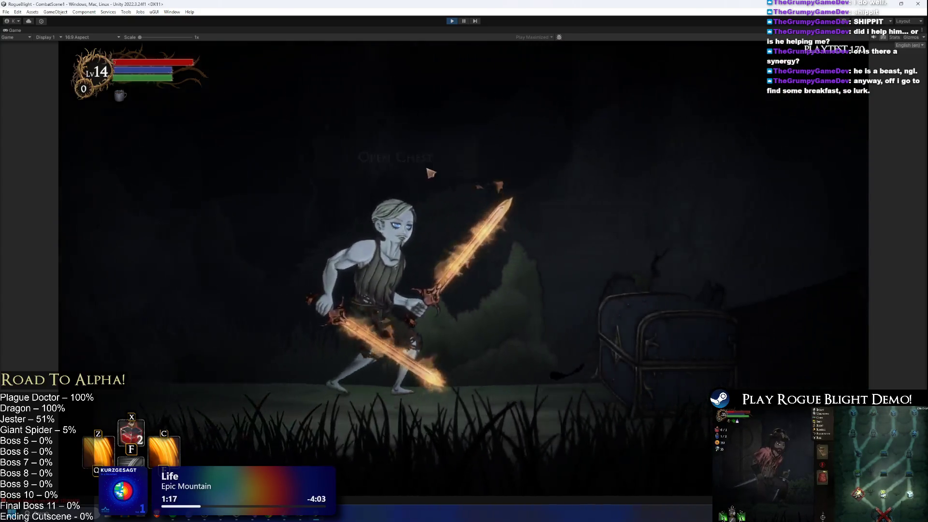
{"action": "left_click", "coordinate": [503, 228]}
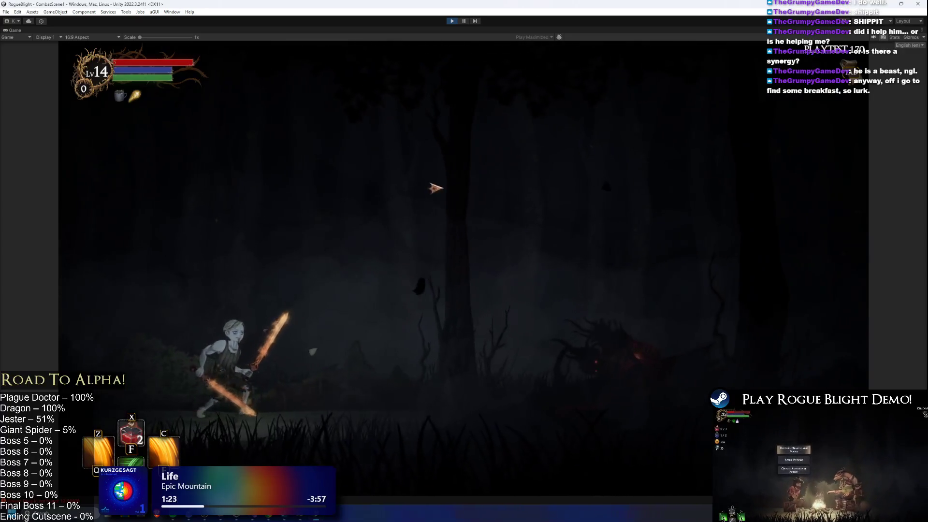
{"action": "left_click", "coordinate": [543, 307]}
{"action": "left_click", "coordinate": [643, 424]}
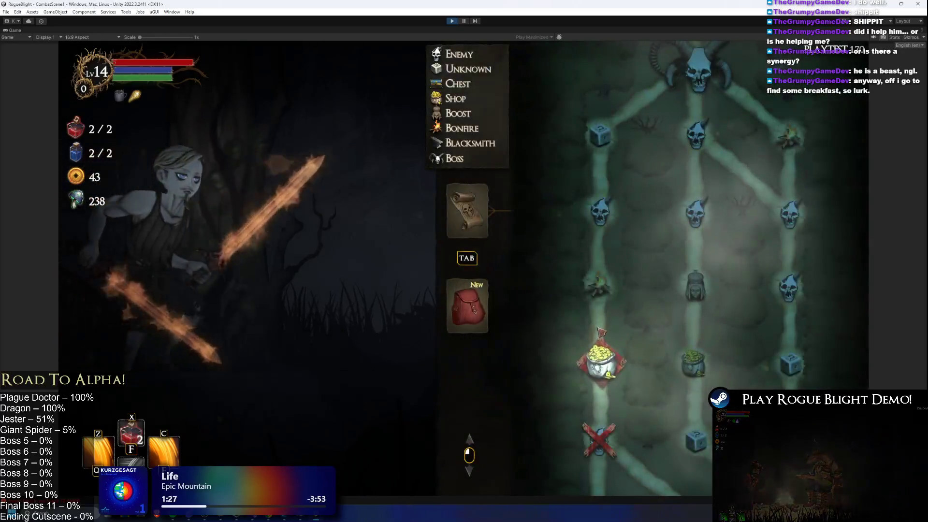
{"action": "left_click", "coordinate": [604, 364]}
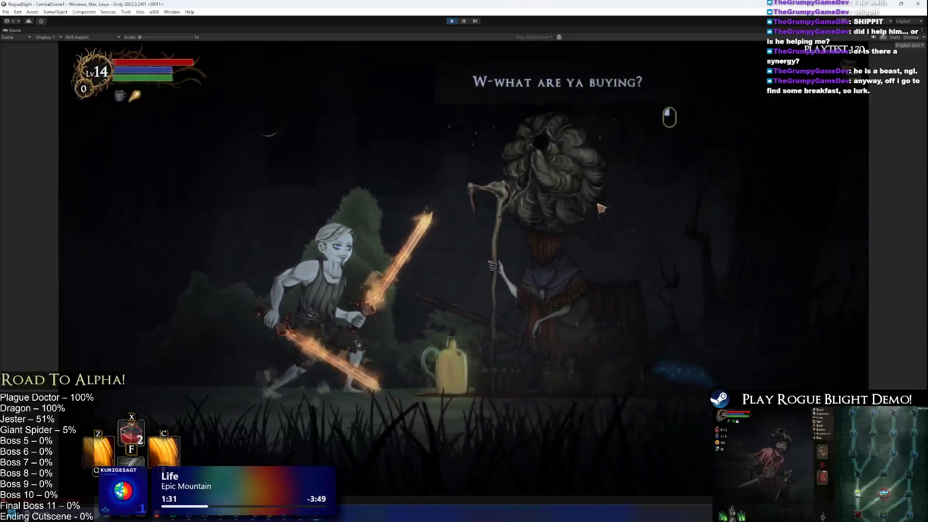
- Leave the shop, travel along the route to the gorilla boss, kill it and take its loot
{"action": "left_click", "coordinate": [602, 449]}
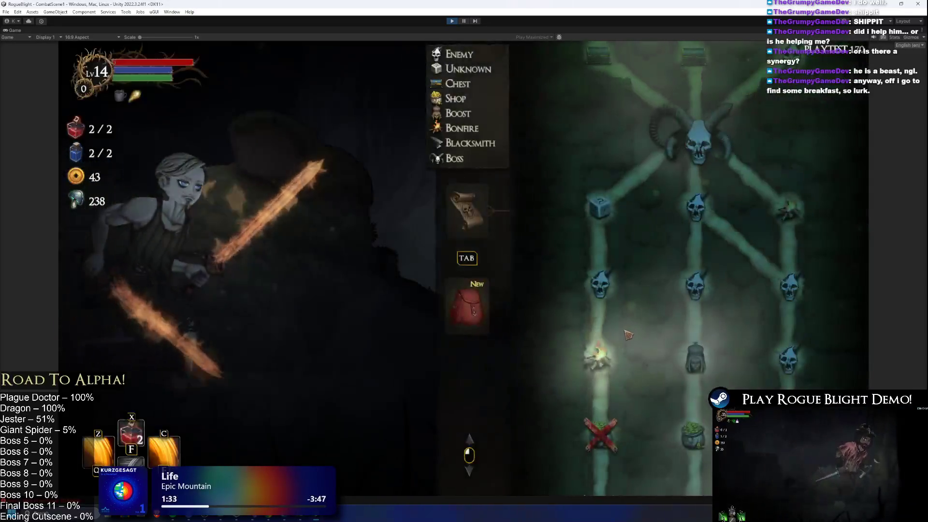
{"action": "left_click", "coordinate": [606, 359]}
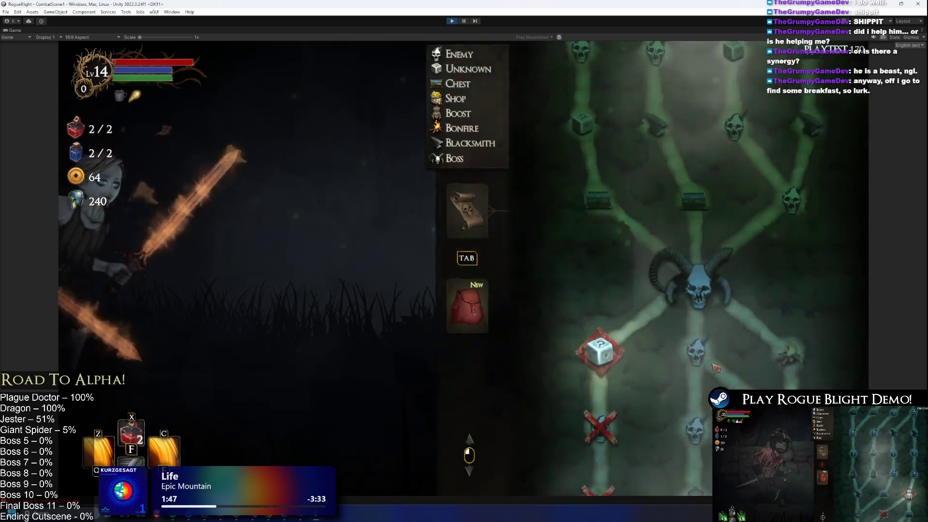
{"action": "left_click", "coordinate": [715, 368]}
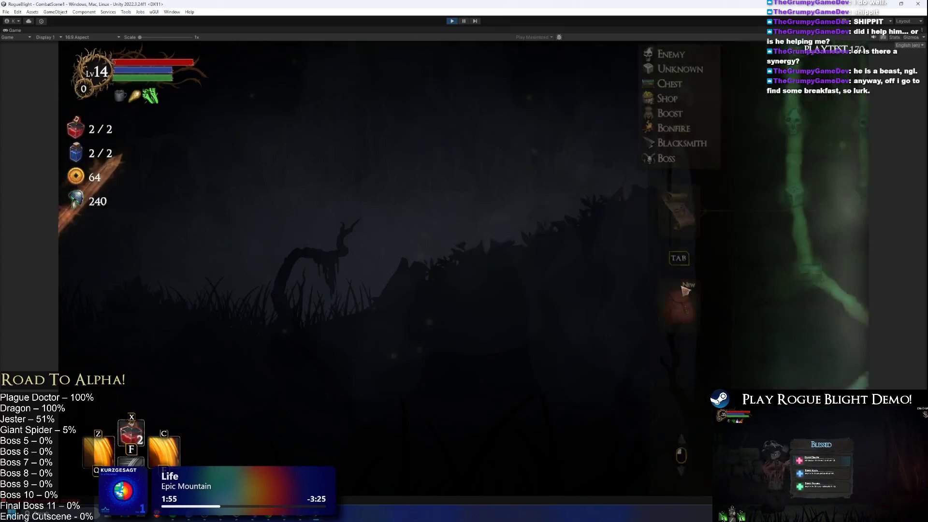
{"action": "left_click", "coordinate": [686, 345]}
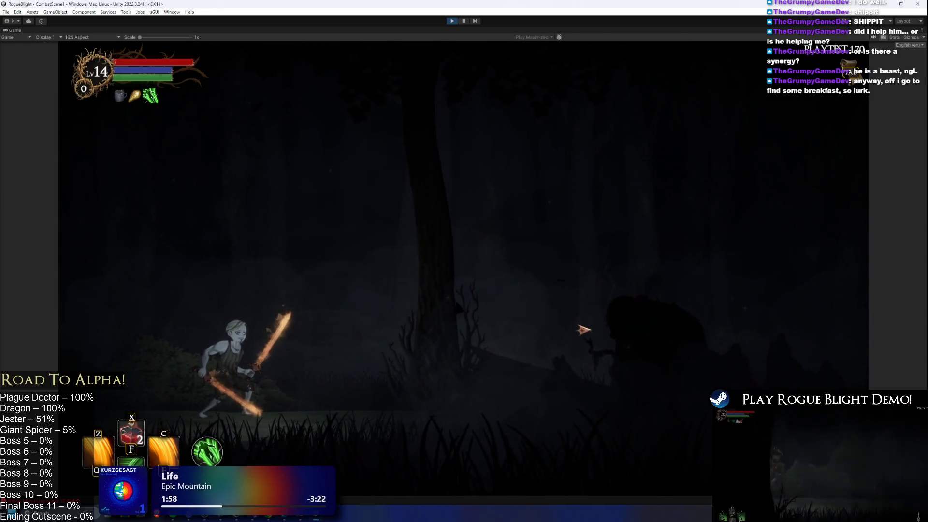
{"action": "left_click", "coordinate": [584, 329]}
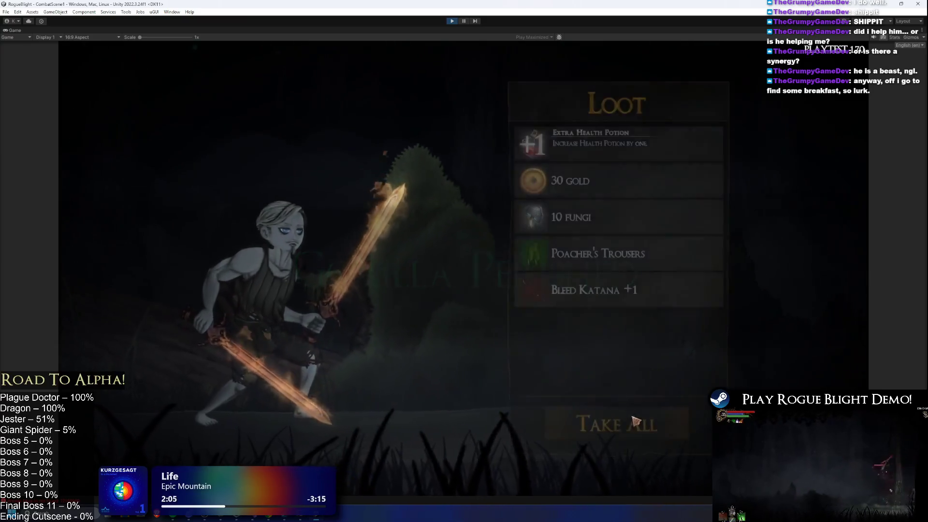
{"action": "left_click", "coordinate": [646, 423]}
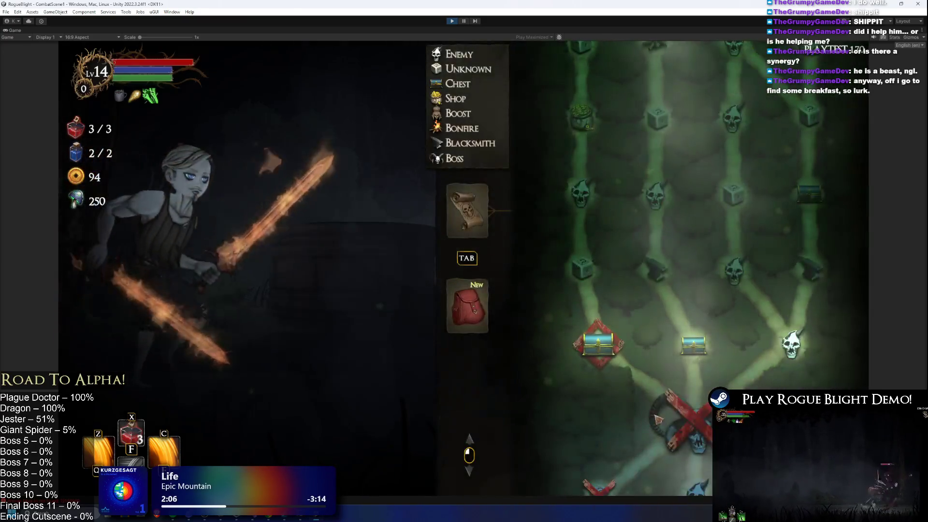
- Clear the next two rooms and the pumpkin boss, taking all loot from each
{"action": "left_click", "coordinate": [795, 345]}
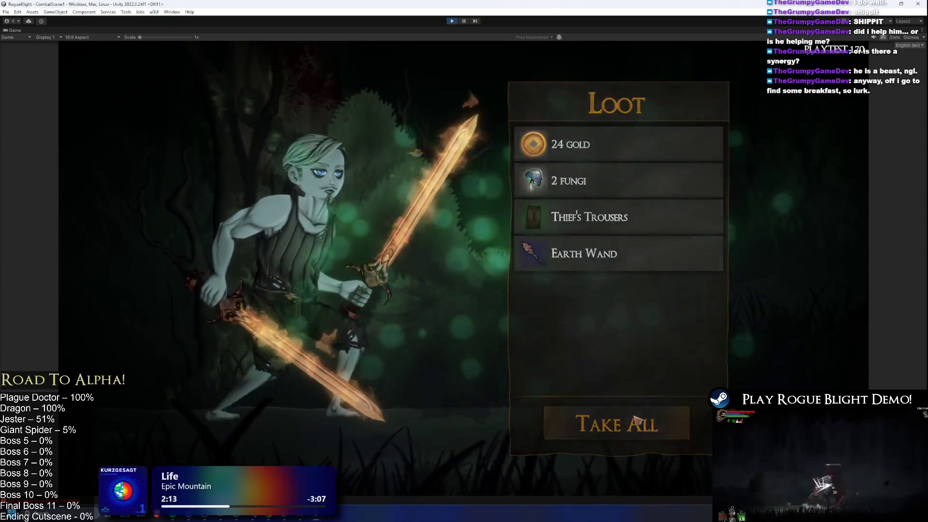
{"action": "left_click", "coordinate": [638, 418]}
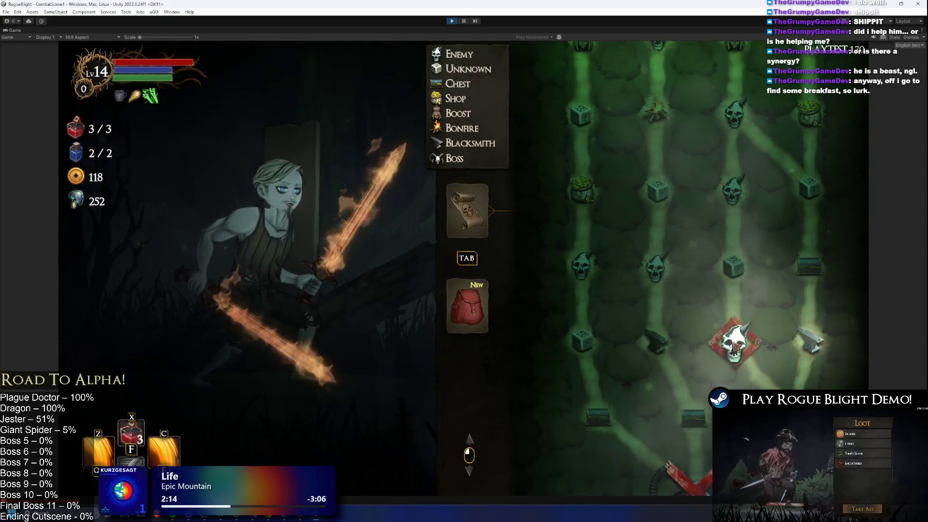
{"action": "left_click", "coordinate": [735, 344]}
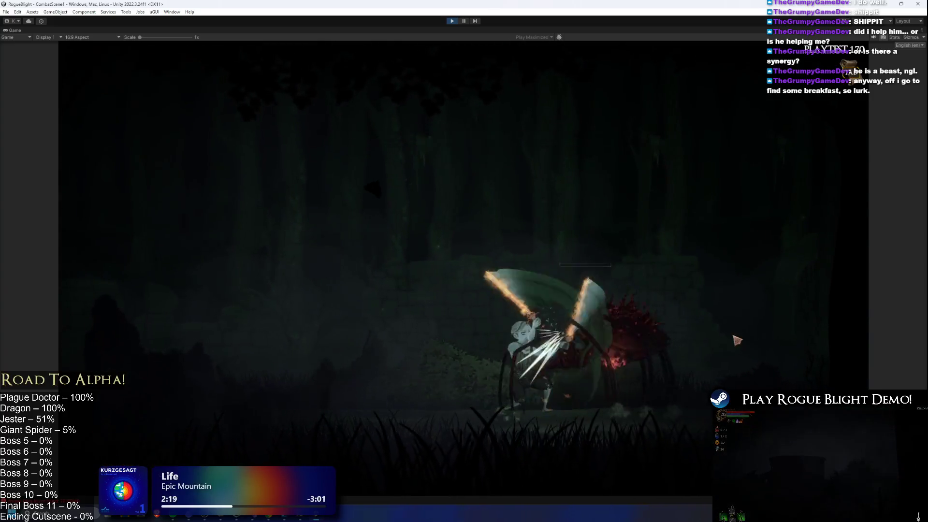
{"action": "left_click", "coordinate": [673, 422]}
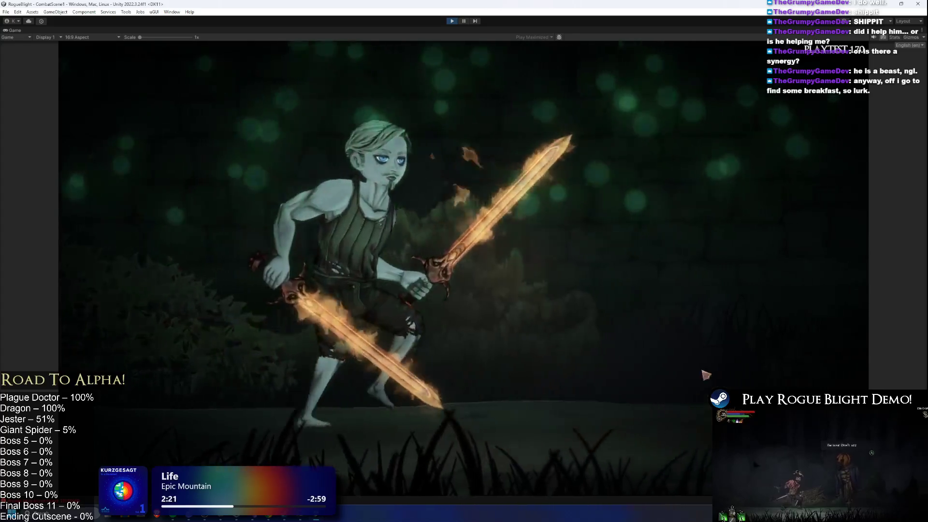
{"action": "left_click", "coordinate": [740, 338]}
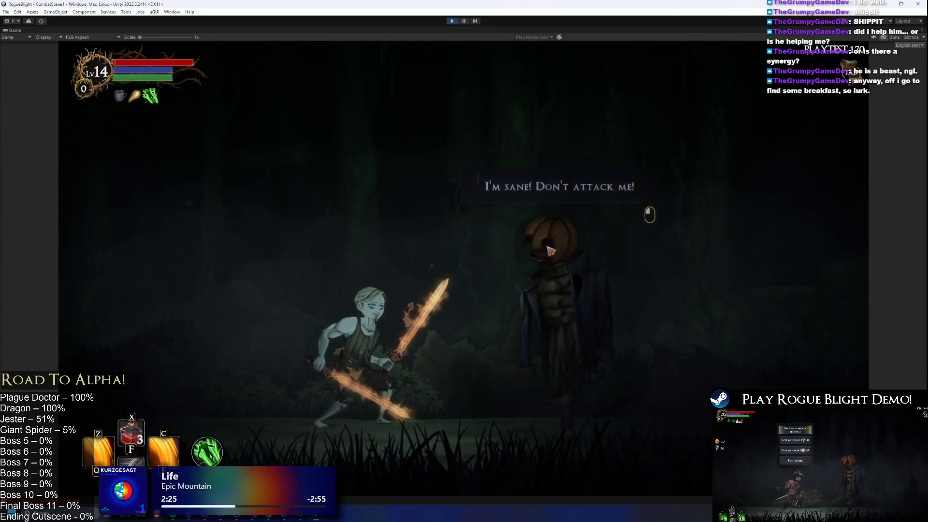
{"action": "left_click", "coordinate": [537, 251]}
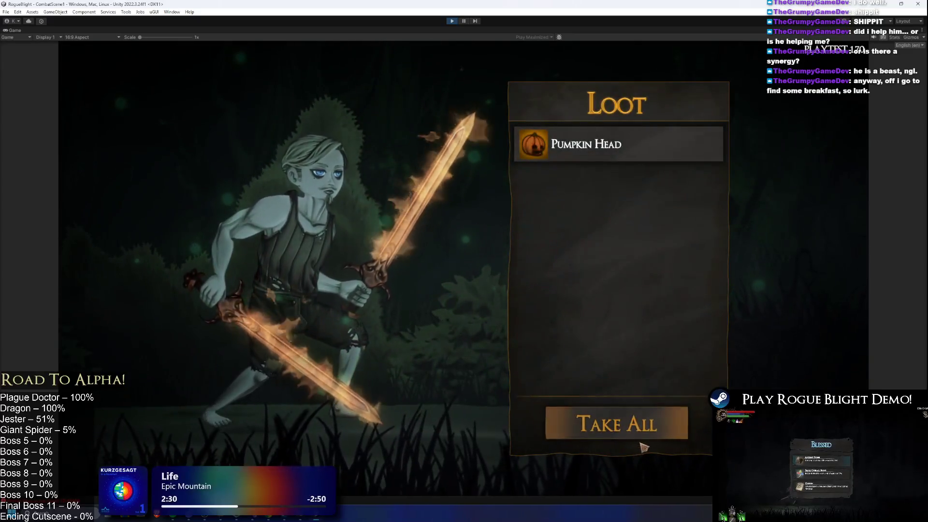
{"action": "left_click", "coordinate": [638, 434]}
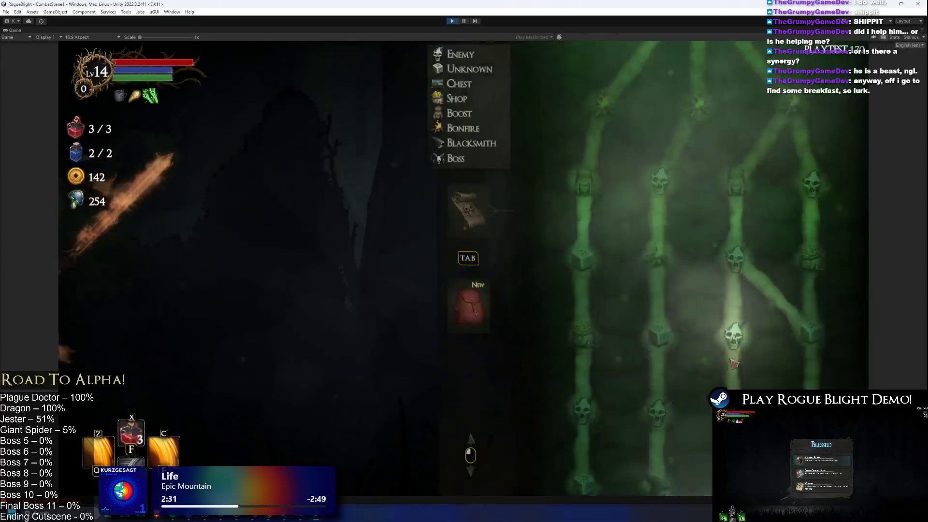
- Kill two spiders in the following rooms and advance toward the praying statue
{"action": "left_click", "coordinate": [737, 335]}
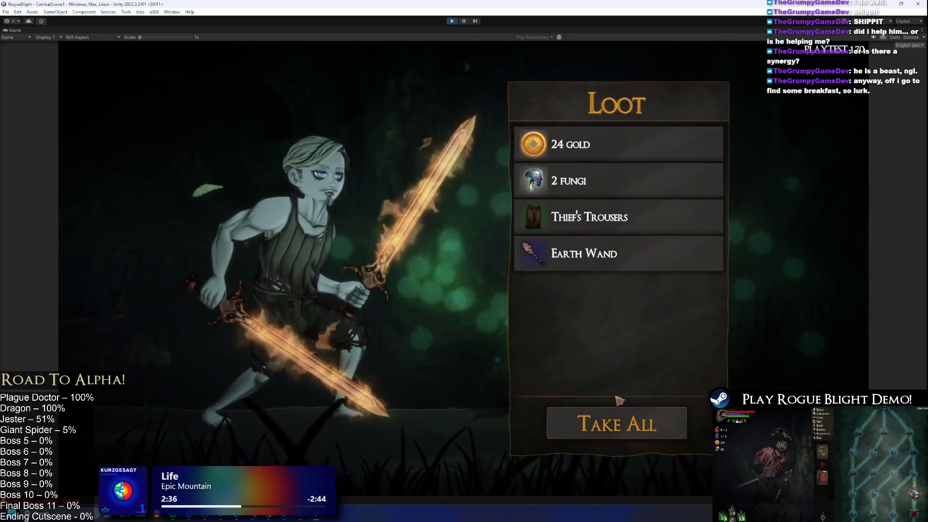
{"action": "left_click", "coordinate": [622, 421]}
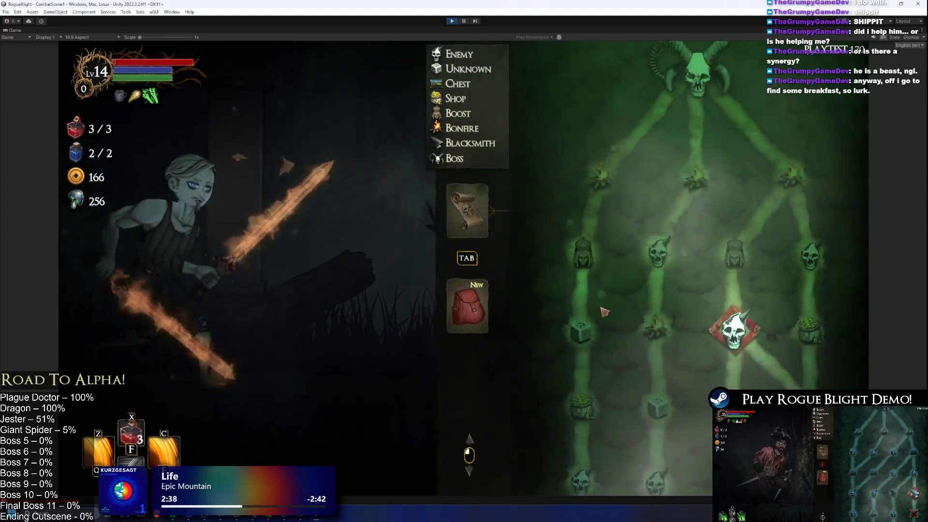
{"action": "left_click", "coordinate": [735, 329]}
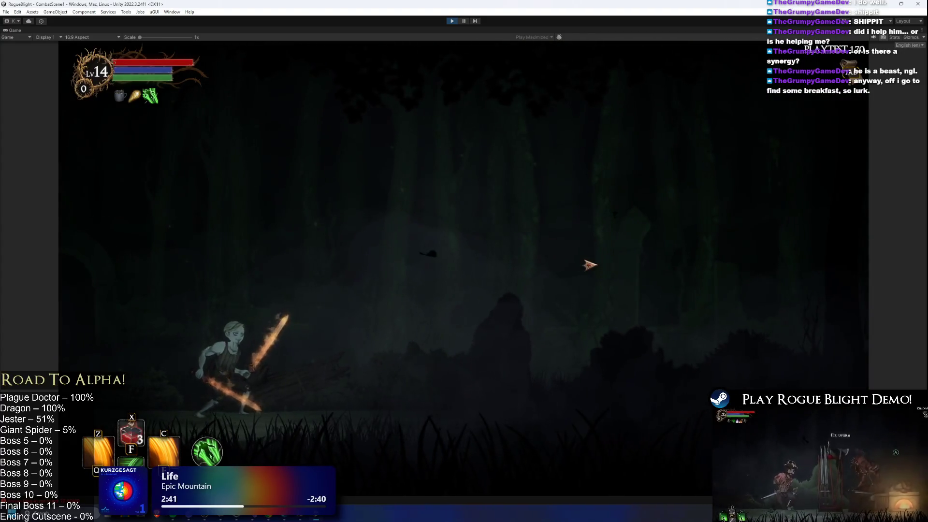
{"action": "left_click", "coordinate": [592, 274]}
{"action": "left_click", "coordinate": [615, 292]}
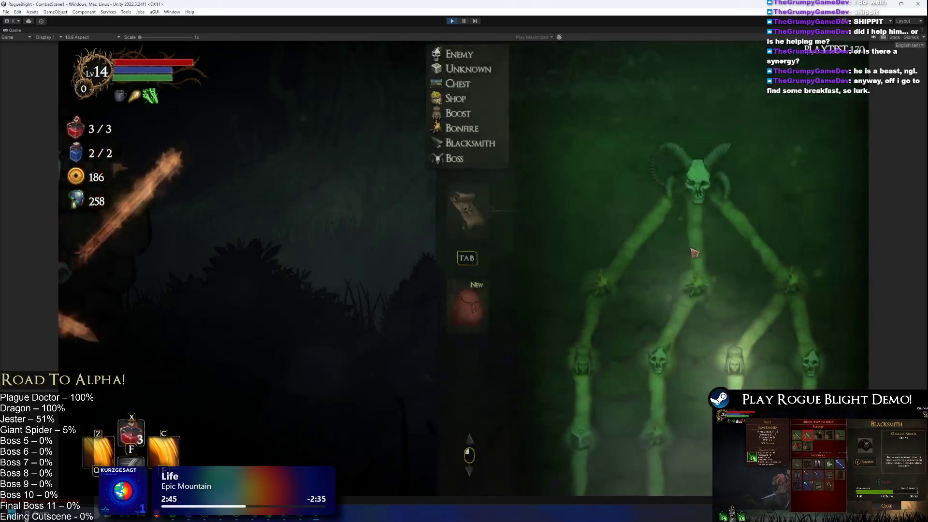
{"action": "key", "text": "d"}
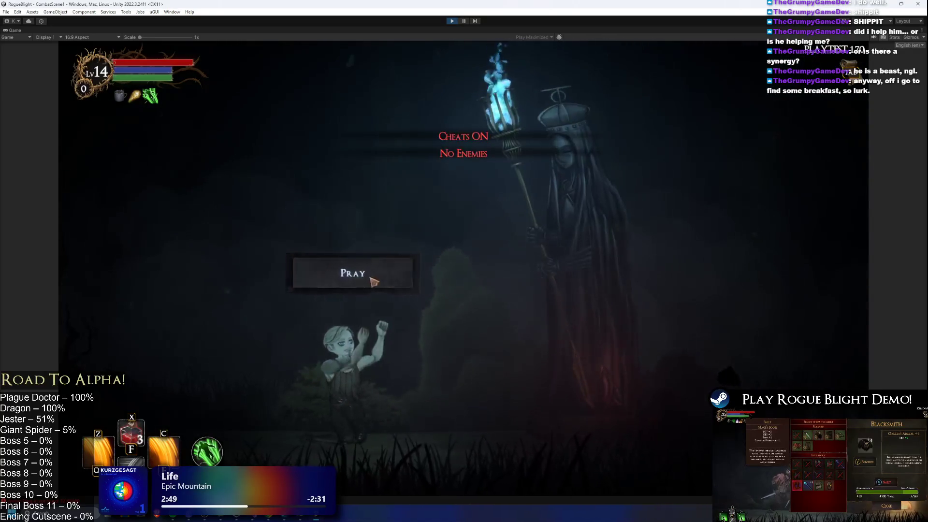
- Pray at the statue, then defeat the Wendigo and take all its loot
{"action": "left_click", "coordinate": [373, 276]}
{"action": "key", "text": "d"}
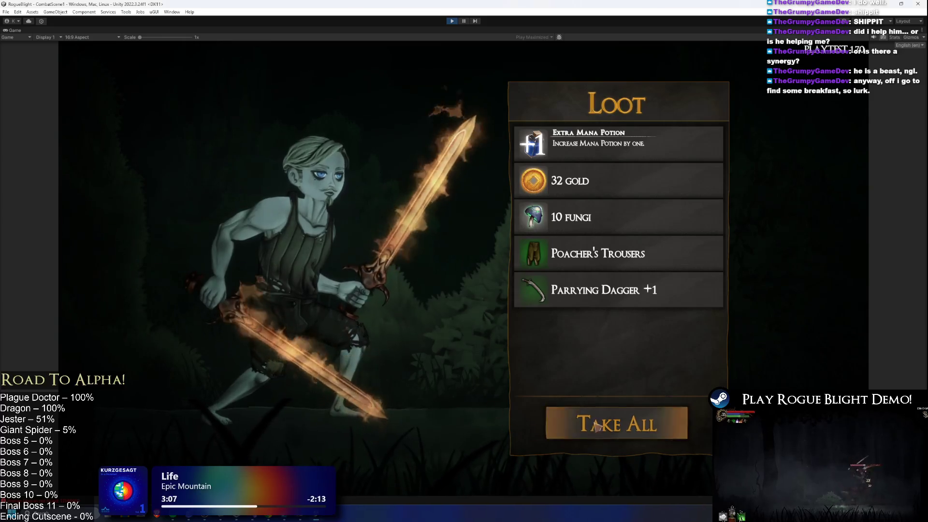
{"action": "left_click", "coordinate": [614, 422]}
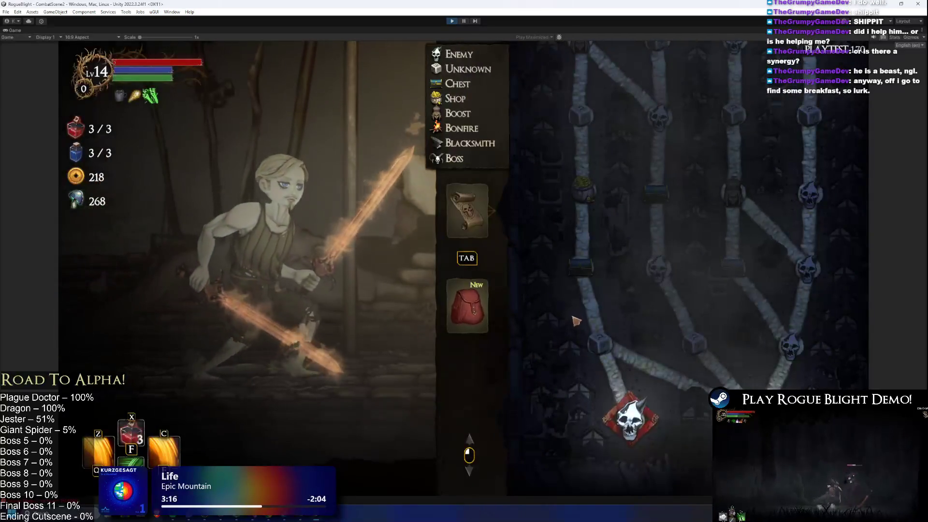
- Enter the stone dungeon, kill the spider and take all its loot
{"action": "key", "text": "Tab"}
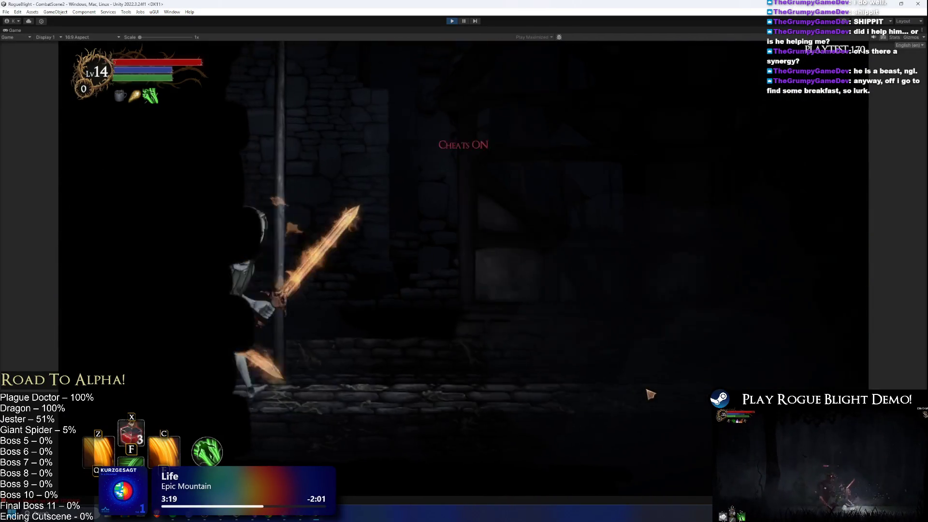
{"action": "key", "text": "d"}
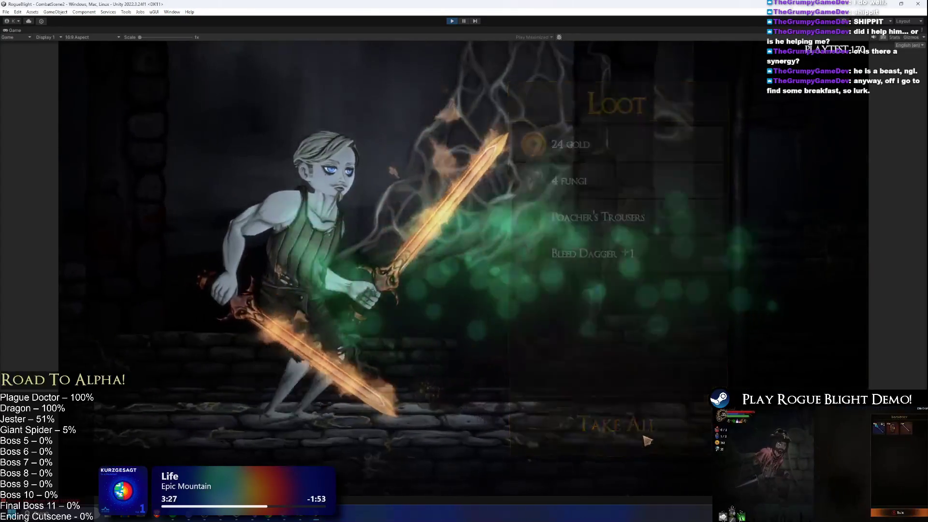
{"action": "left_click", "coordinate": [647, 440]}
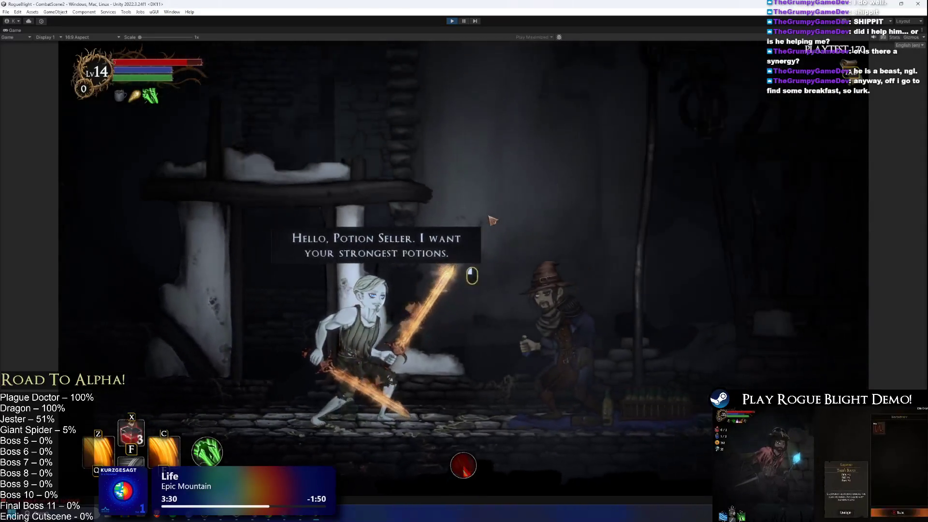
- Take the Extra Health Potion boost and Poison Breath blessing, and browse the potion seller's shop
{"action": "left_click", "coordinate": [383, 229]}
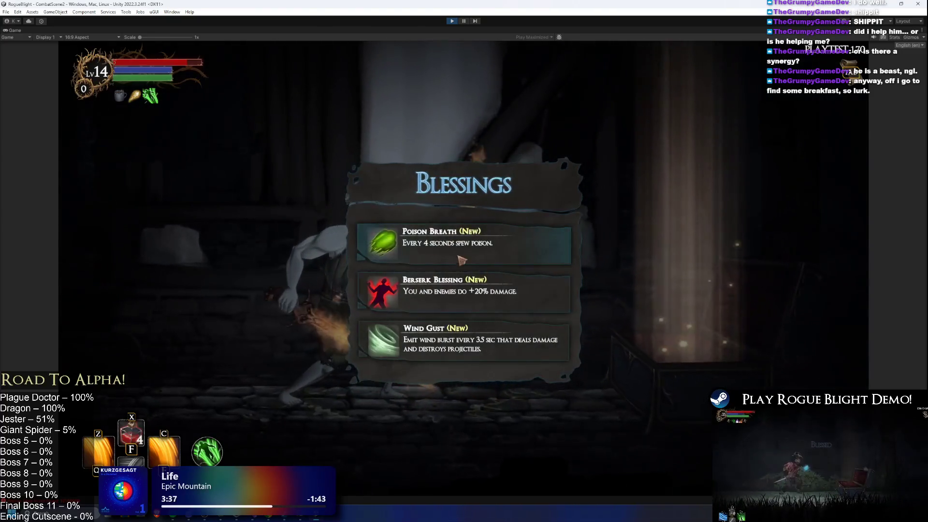
{"action": "left_click", "coordinate": [462, 260]}
{"action": "key", "text": "Tab"}
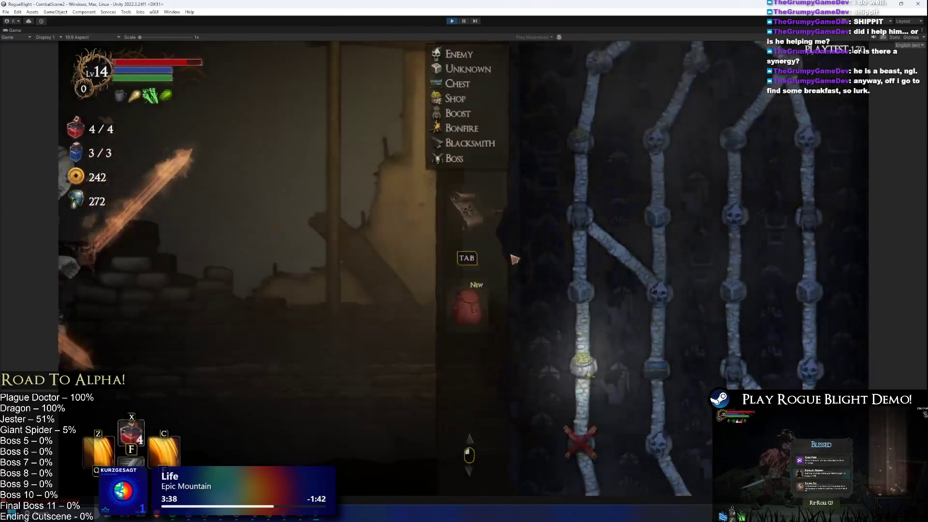
{"action": "key", "text": "Tab"}
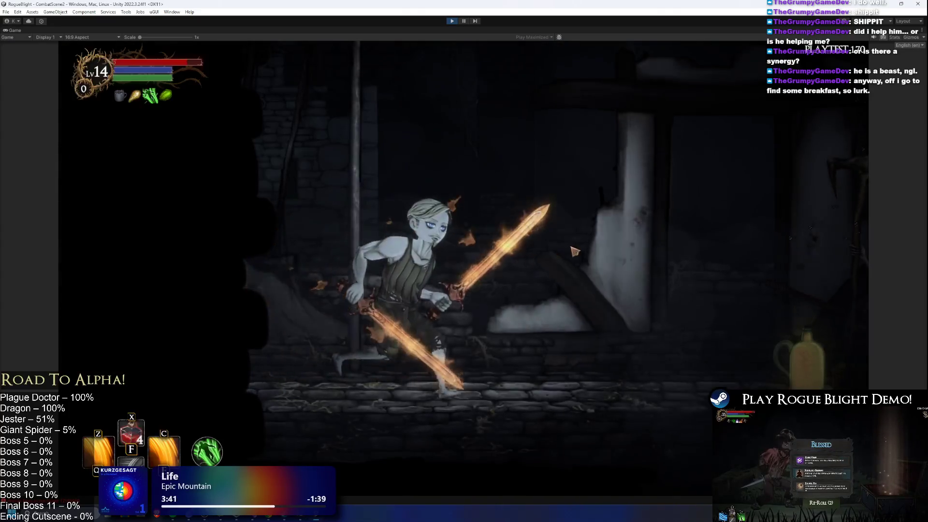
{"action": "left_click", "coordinate": [579, 248]}
{"action": "left_click", "coordinate": [594, 377]}
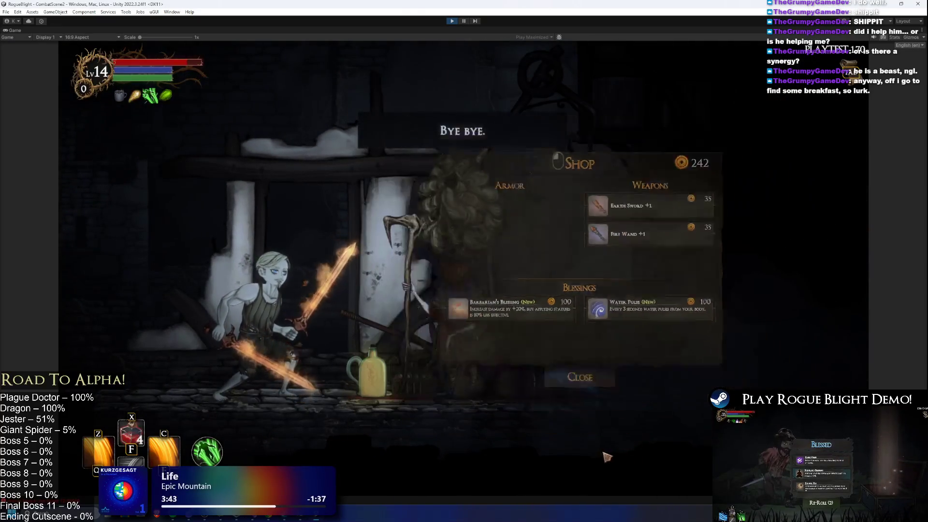
- Loot the armored knight, pray at the statue, browse the shopkeeper's wares and move on
{"action": "key", "text": "Tab"}
{"action": "key", "text": "Tab"}
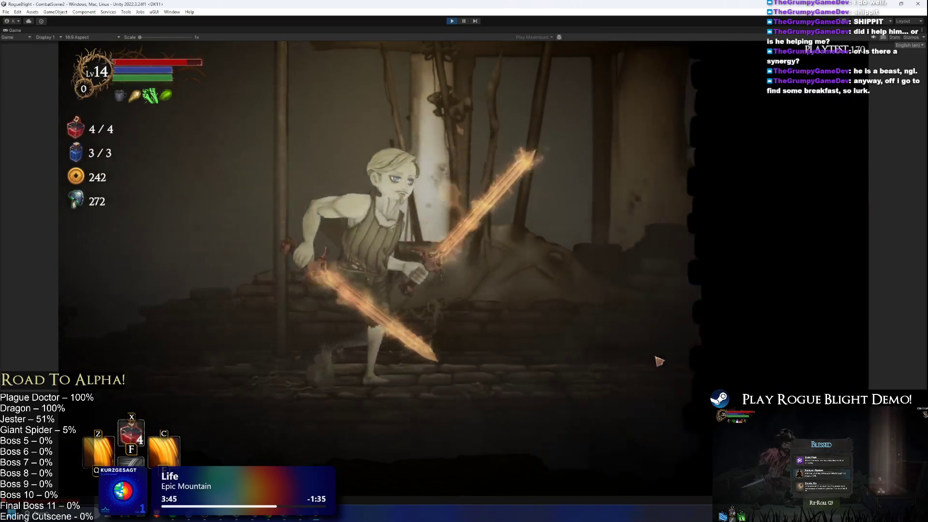
{"action": "key", "text": "d"}
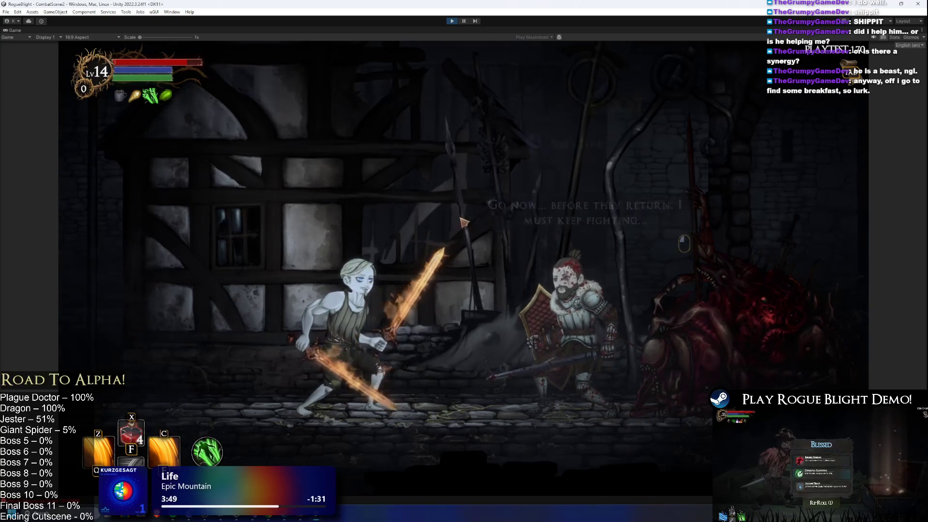
{"action": "key", "text": "e"}
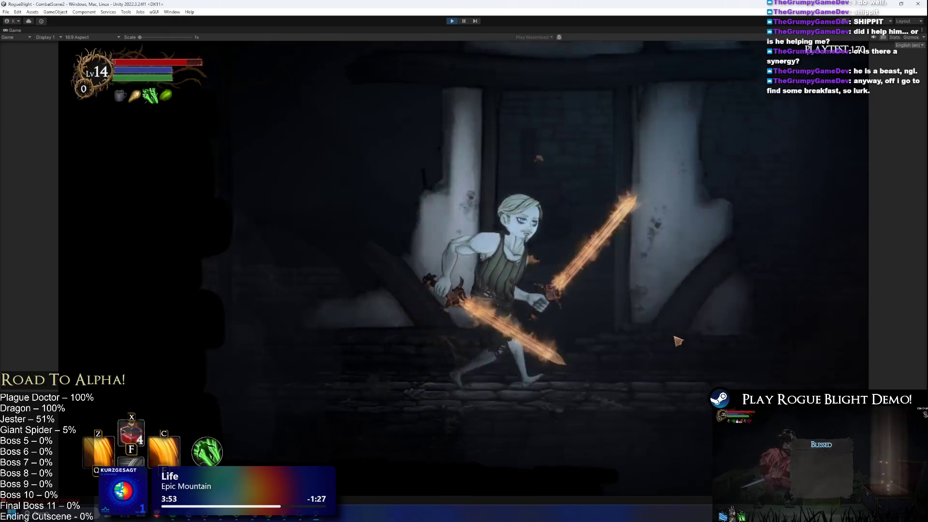
{"action": "key", "text": "e"}
{"action": "key", "text": "Tab"}
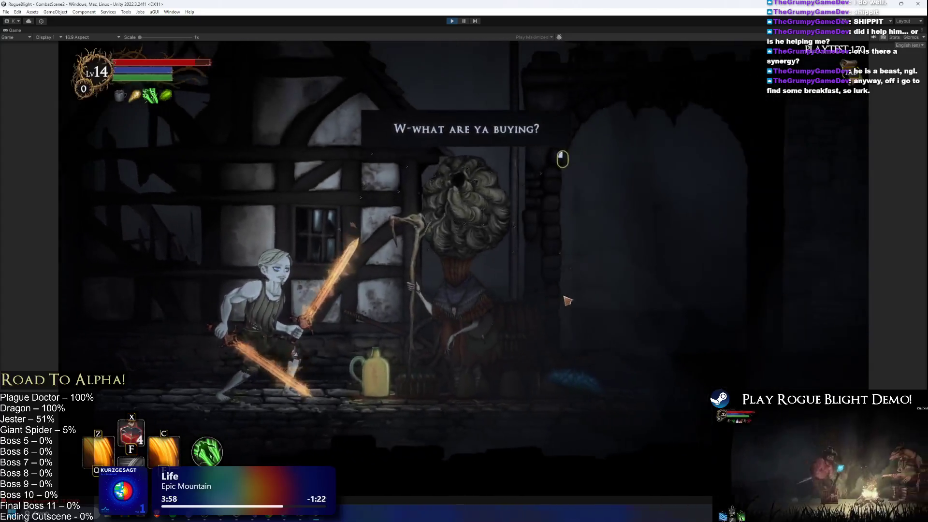
{"action": "left_click", "coordinate": [568, 300]}
{"action": "left_click", "coordinate": [586, 451]}
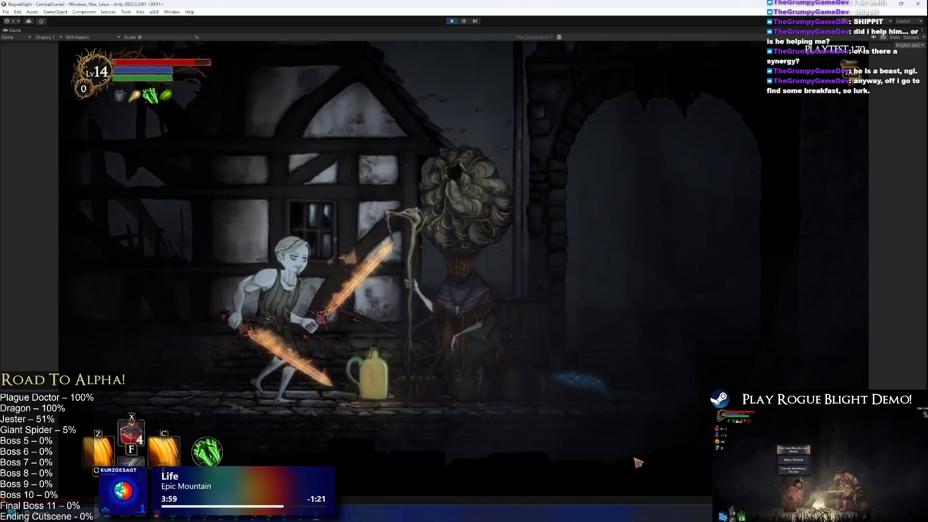
{"action": "key", "text": "Tab"}
{"action": "key", "text": "Tab"}
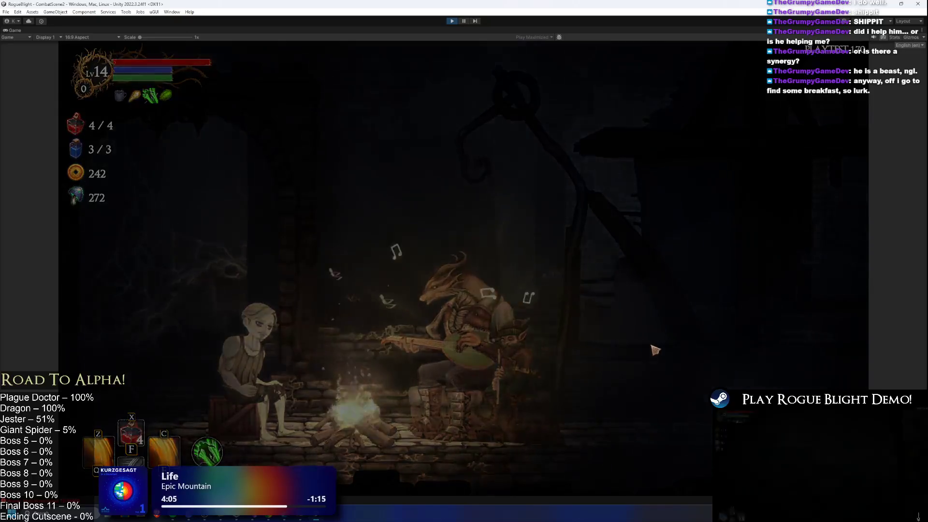
- Push through the dark street rooms, checking the dungeon map and resource counters, then run left
{"action": "key", "text": "Tab"}
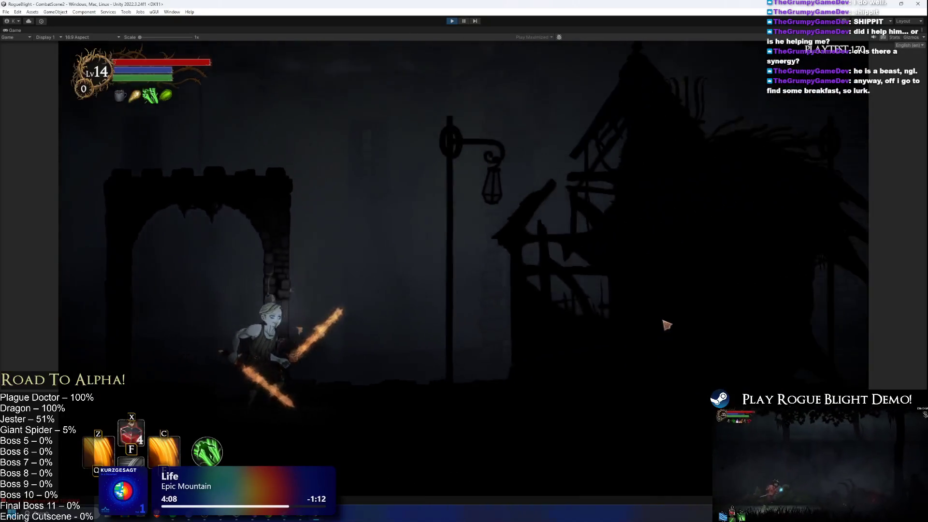
{"action": "key", "text": "Tab"}
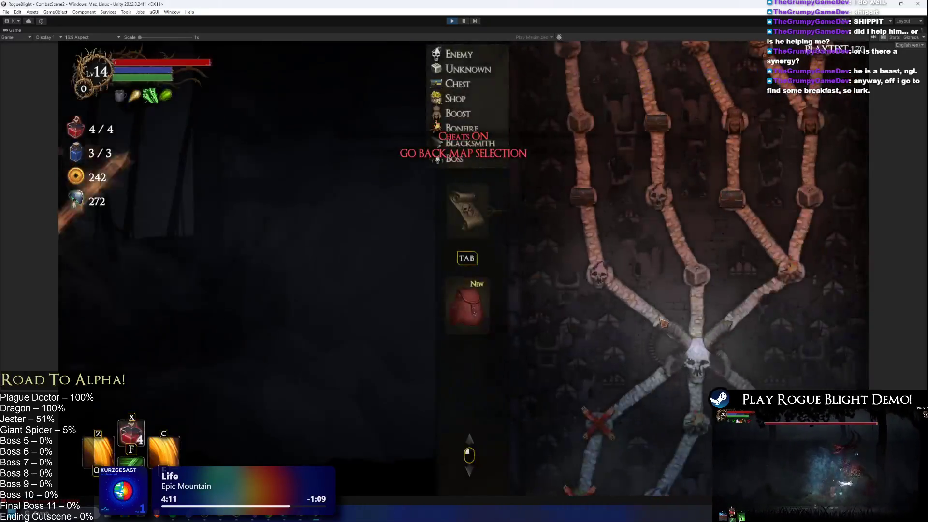
{"action": "key", "text": "Tab"}
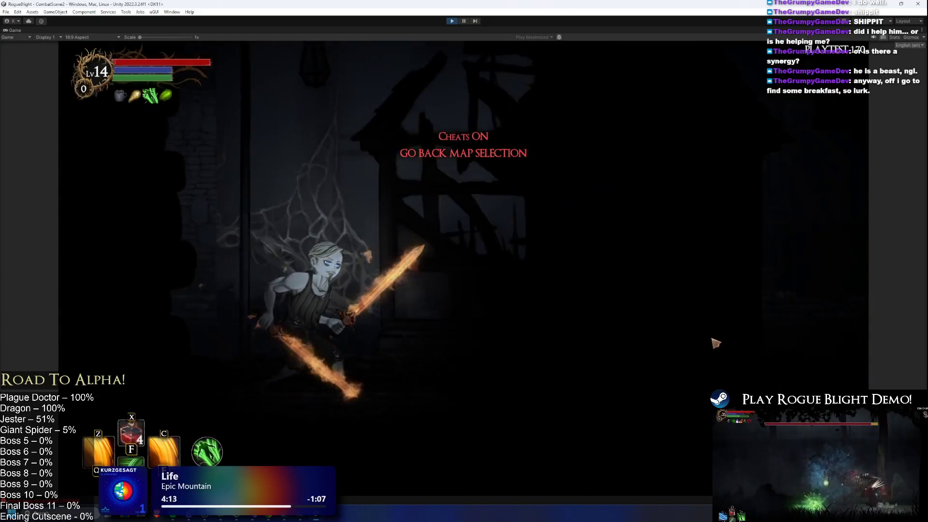
{"action": "key", "text": "Tab"}
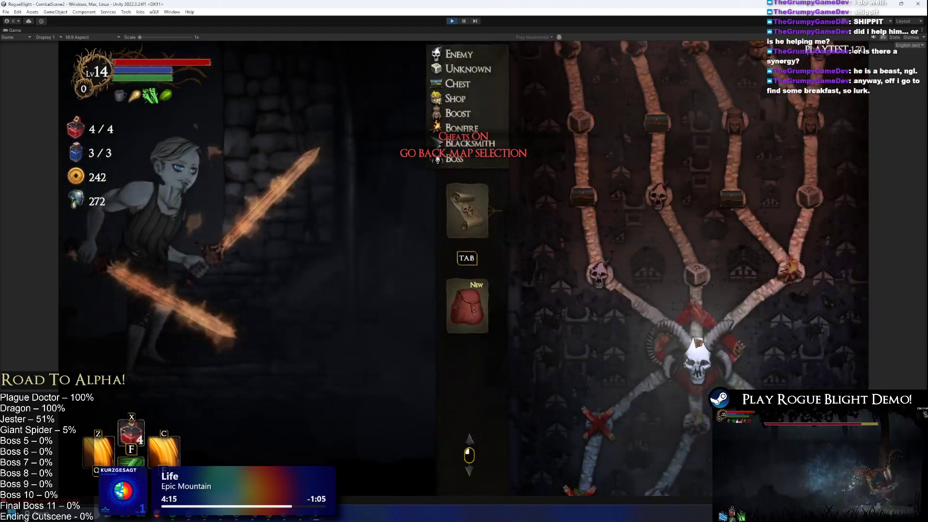
{"action": "key", "text": "Tab"}
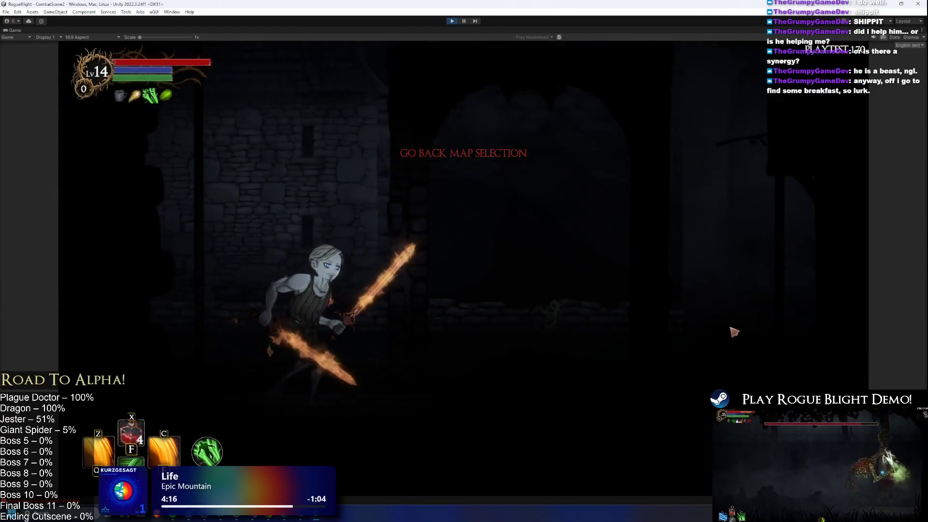
{"action": "key", "text": "Tab"}
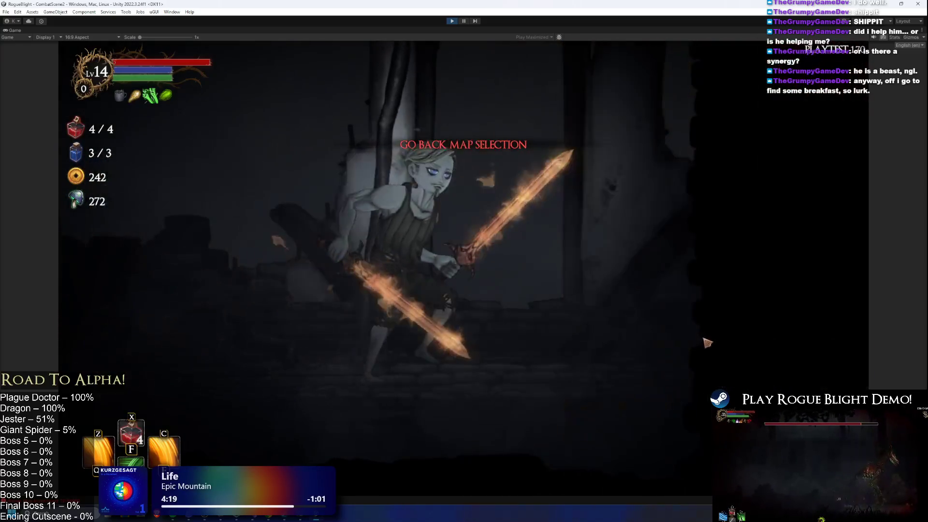
{"action": "key", "text": "Tab"}
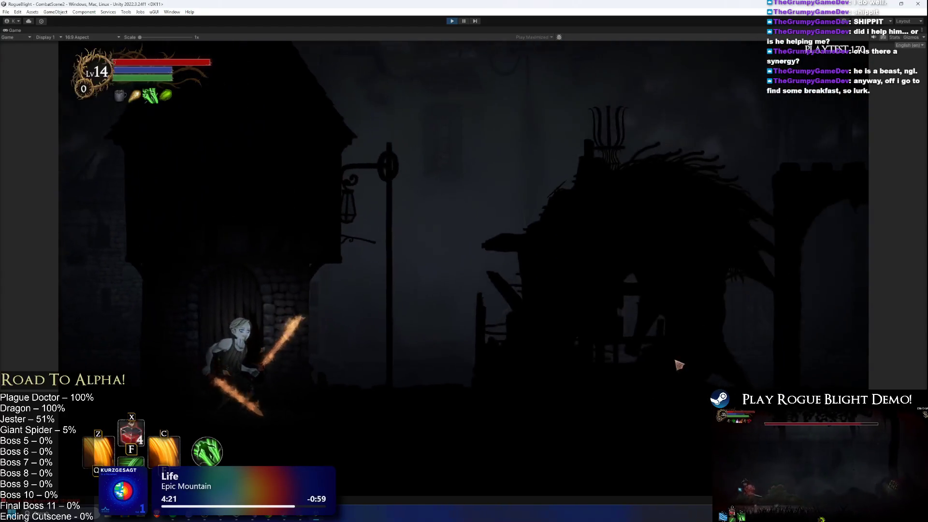
{"action": "key", "text": "Tab"}
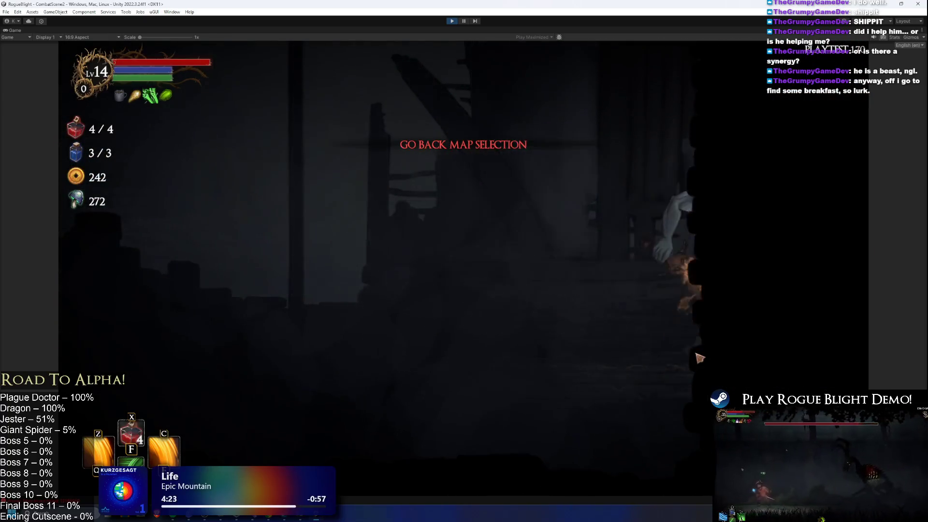
{"action": "key", "text": "Tab"}
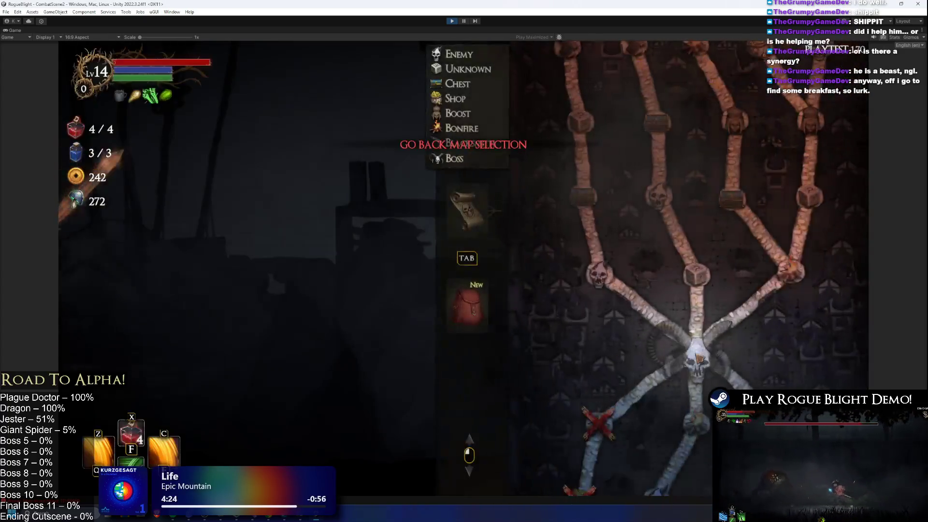
{"action": "key", "text": "Tab"}
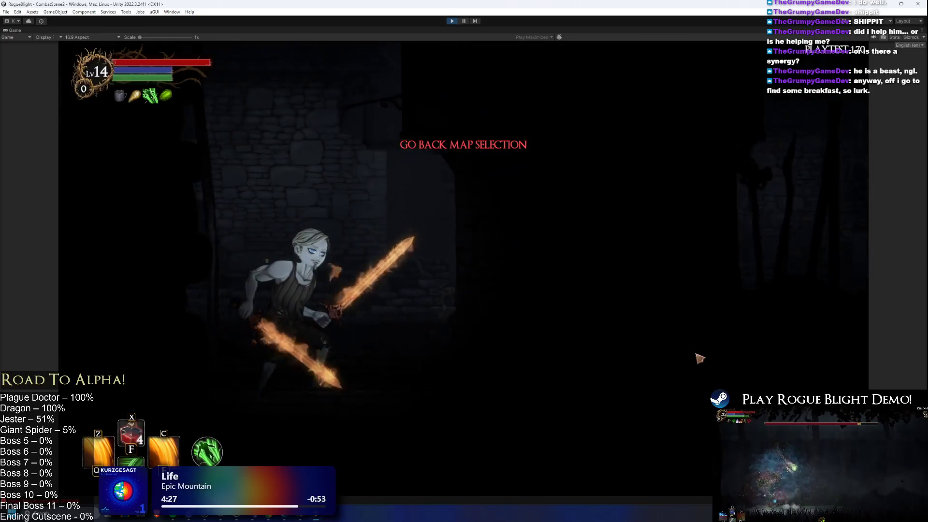
{"action": "key", "text": "Tab"}
{"action": "key", "text": "Tab"}
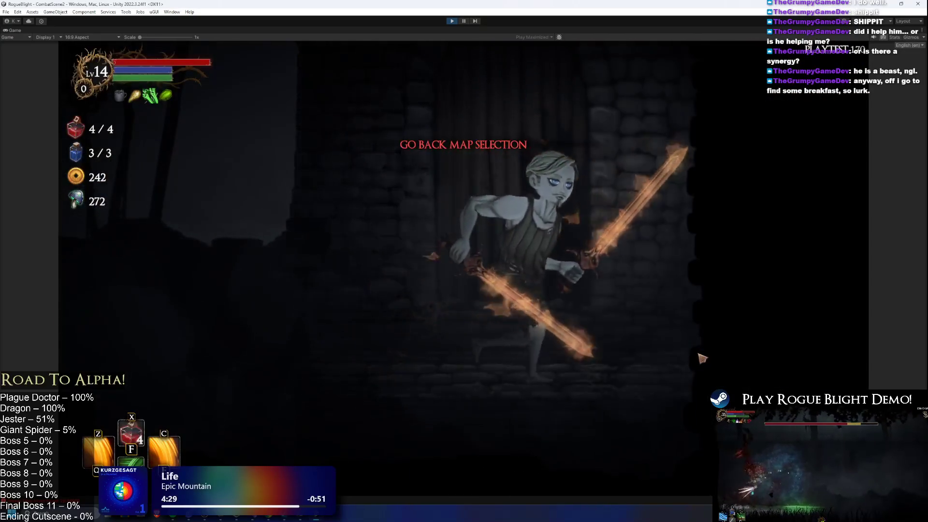
{"action": "key", "text": "Left"}
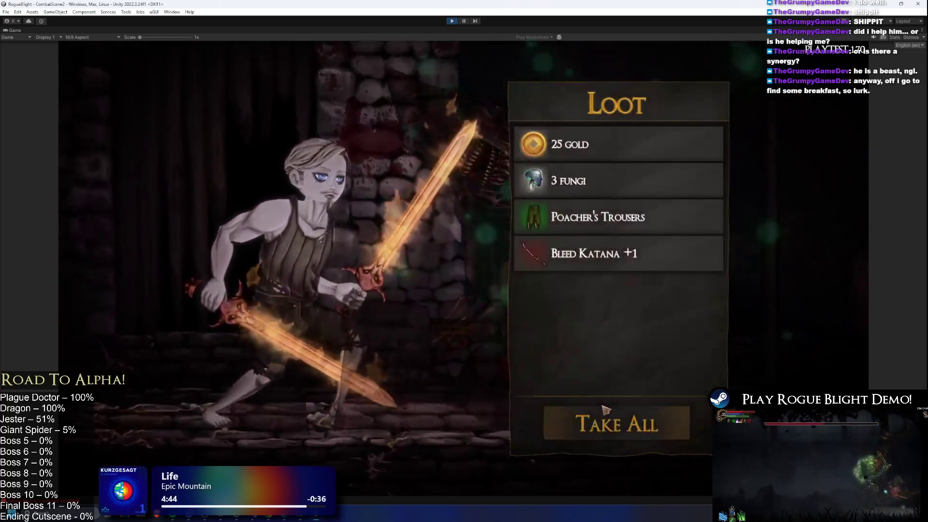
- Take all the loot, open the chest for a blessing, and collect the 16 fungi next door
{"action": "left_click", "coordinate": [605, 410]}
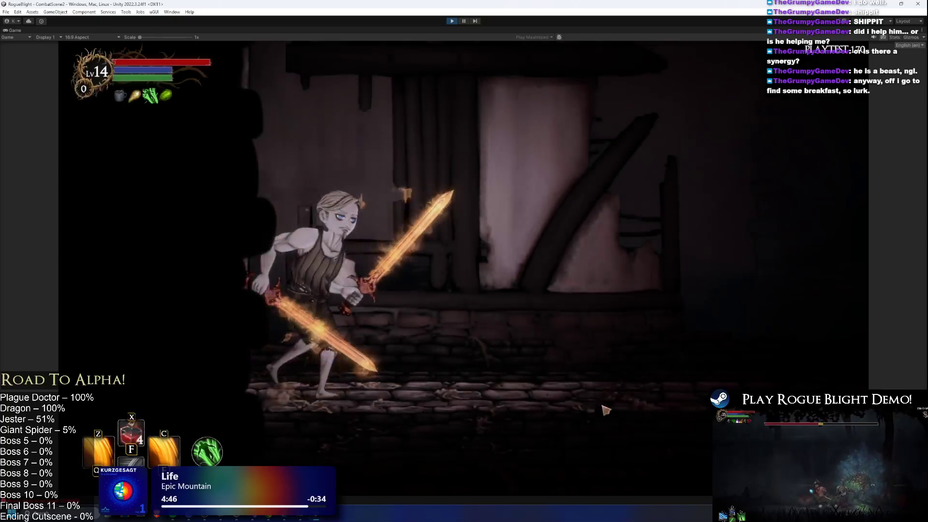
{"action": "key", "text": "e"}
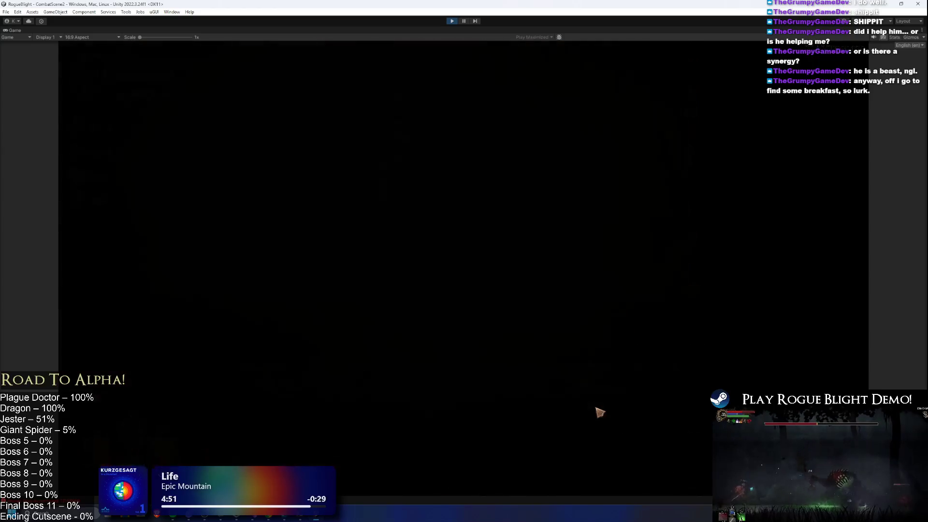
{"action": "key", "text": "e"}
{"action": "key", "text": "e"}
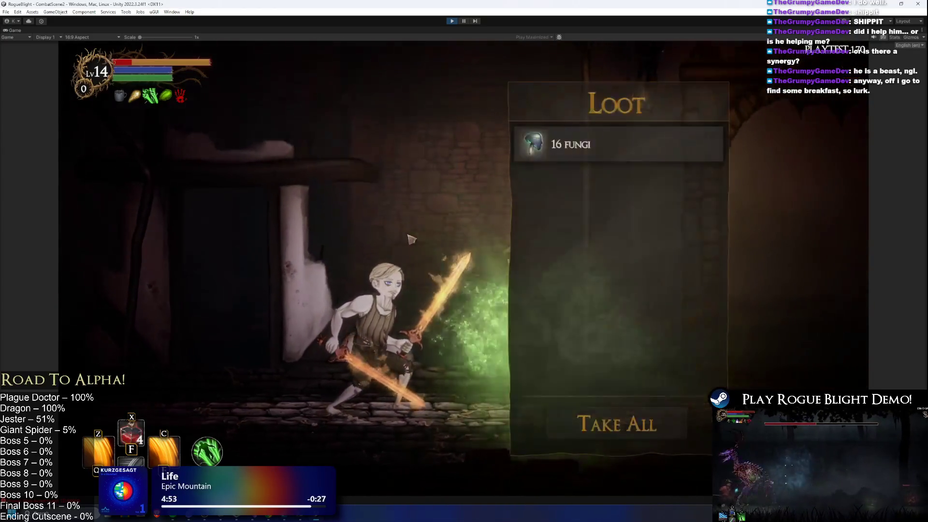
{"action": "key", "text": "e"}
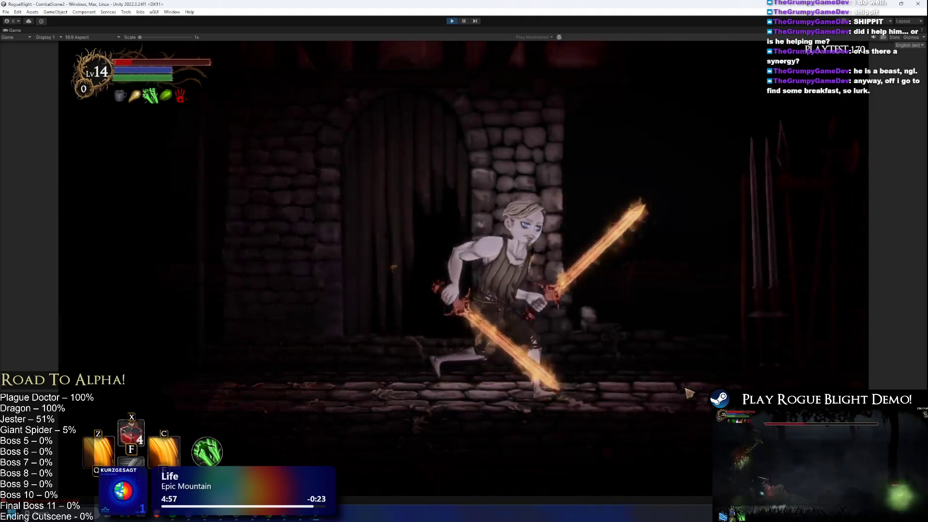
- Check the blacksmith's upgrade panel, then glance at the dungeon map
{"action": "left_click", "coordinate": [577, 333]}
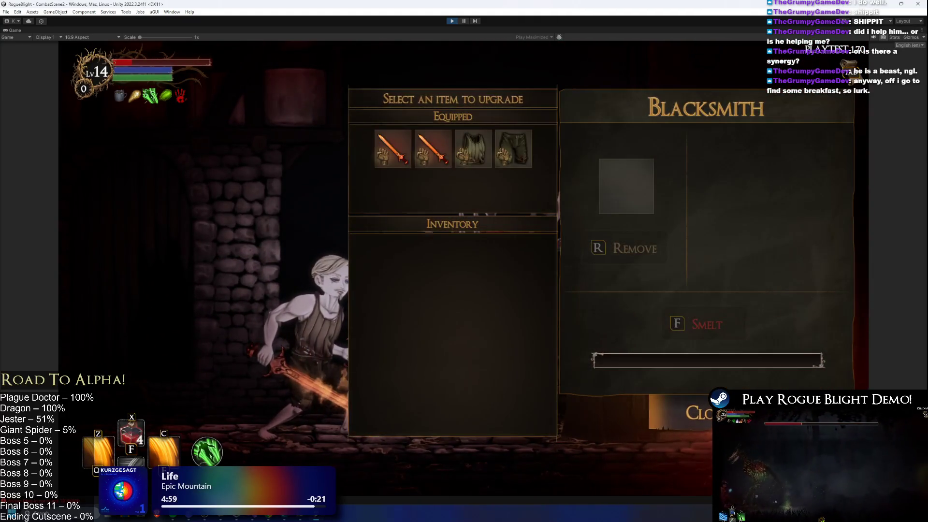
{"action": "key", "text": "Escape"}
{"action": "key", "text": "Tab"}
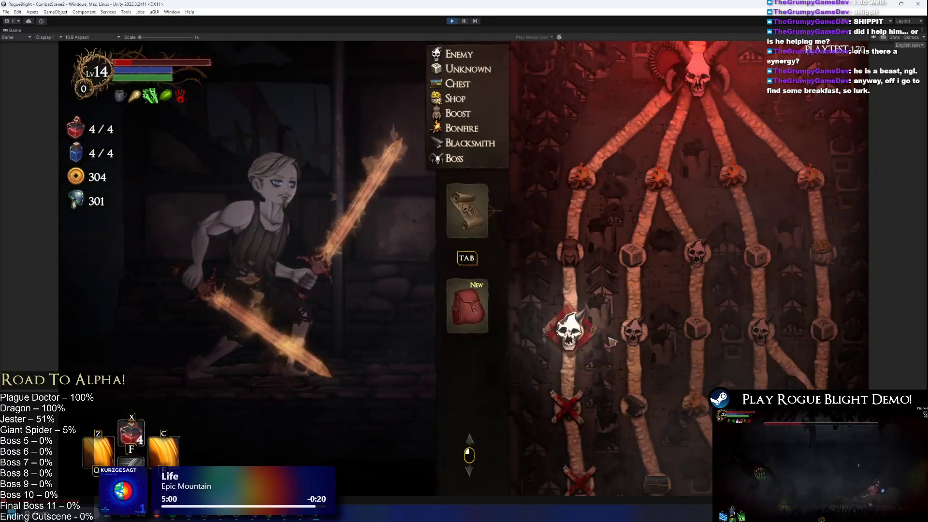
{"action": "key", "text": "Tab"}
- Defeat the next room's enemy, review the equipment slots, and pick the Bonus Health boost
{"action": "key", "text": "a"}
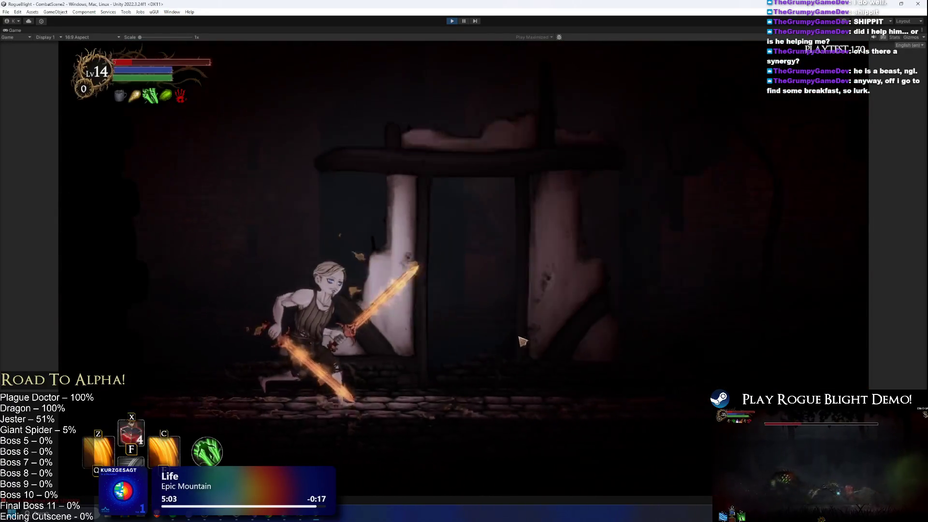
{"action": "key", "text": "d"}
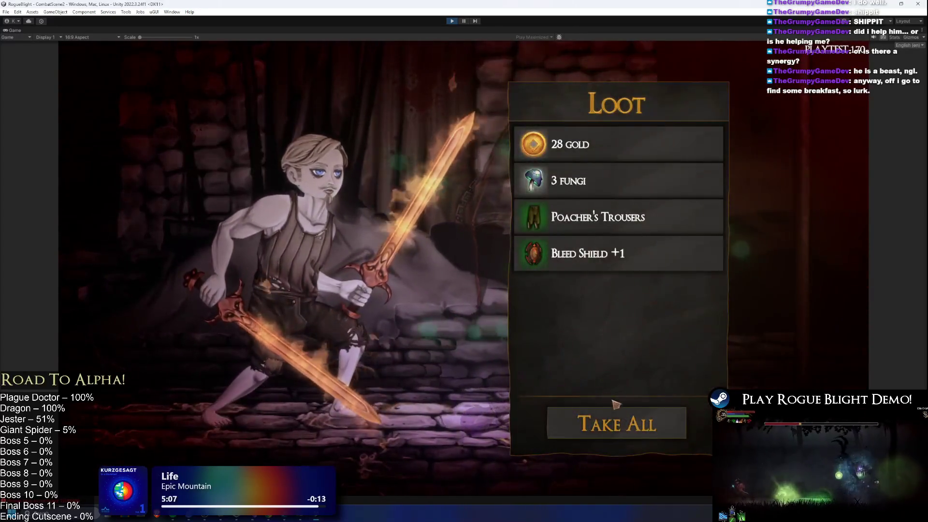
{"action": "key", "text": "Tab"}
{"action": "key", "text": "Tab"}
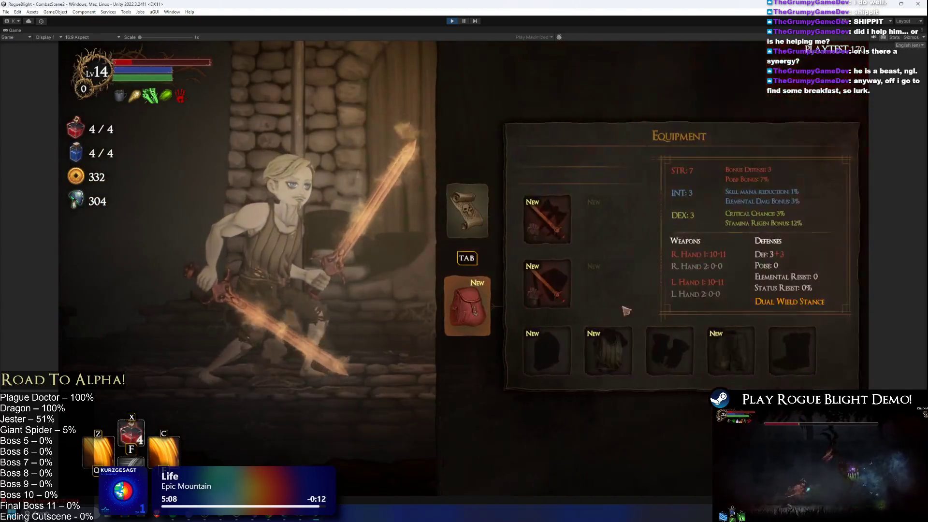
{"action": "left_click", "coordinate": [531, 351]}
{"action": "key", "text": "Escape"}
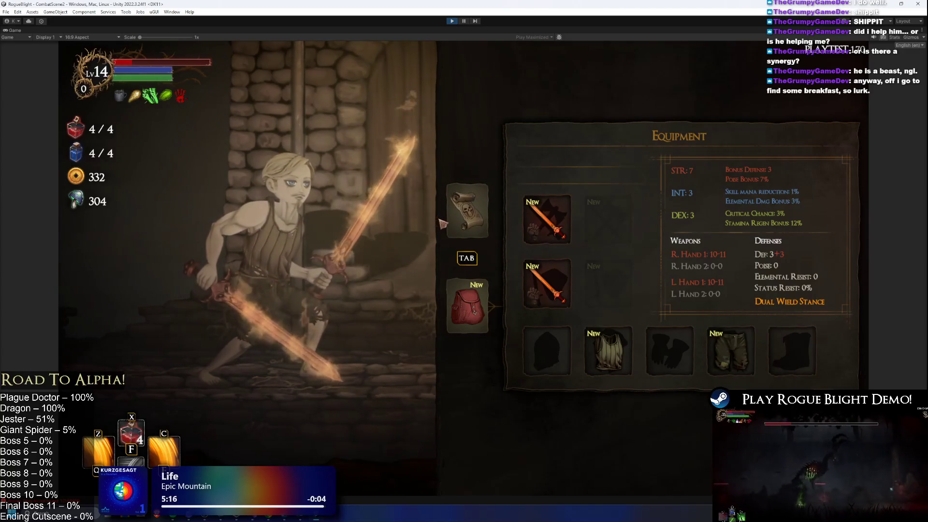
{"action": "key", "text": "Tab"}
{"action": "key", "text": "Escape"}
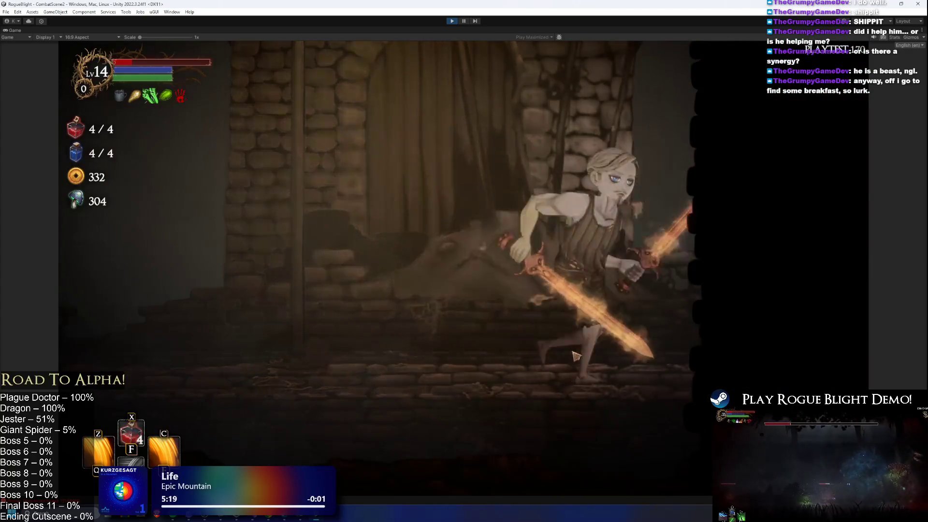
{"action": "key", "text": "Right"}
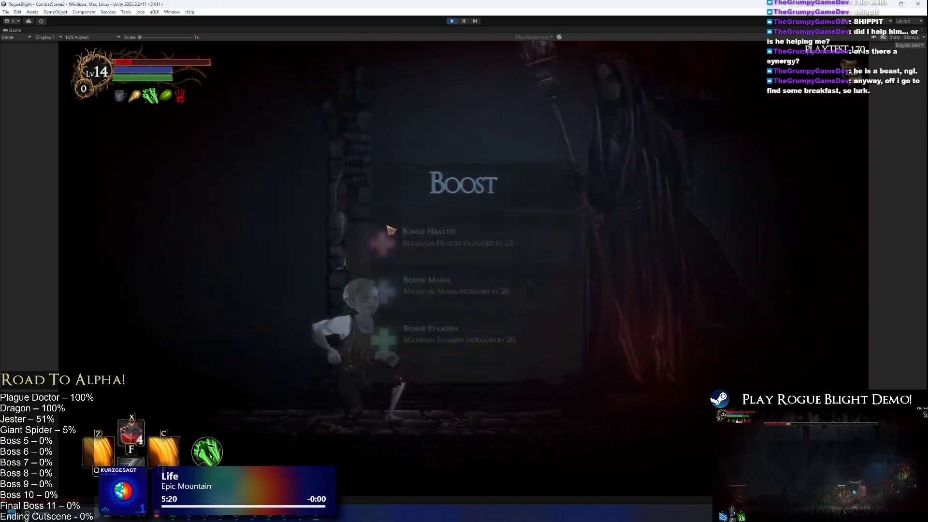
{"action": "key", "text": "Return"}
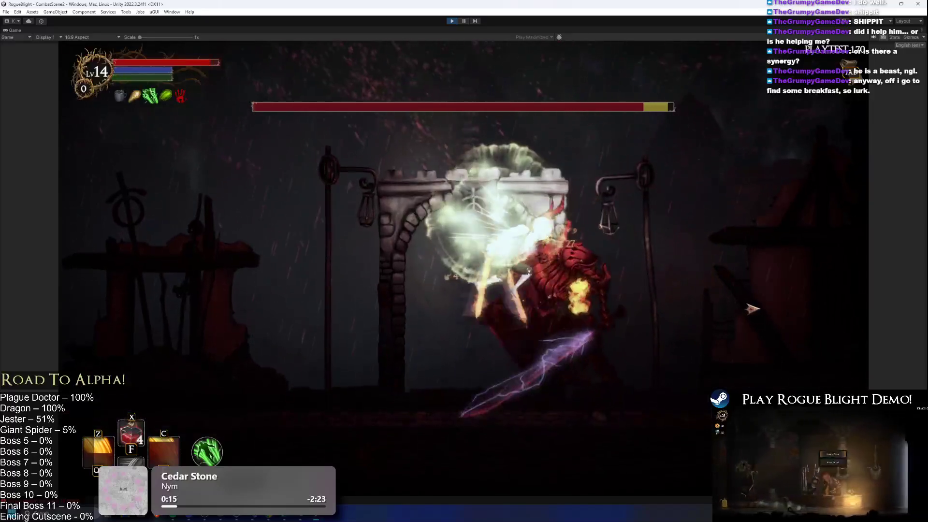
- Enable the F1 cheat setting enemy health to 1, defeat the Illdrake Knight and take its loot
{"action": "key", "text": "Tab"}
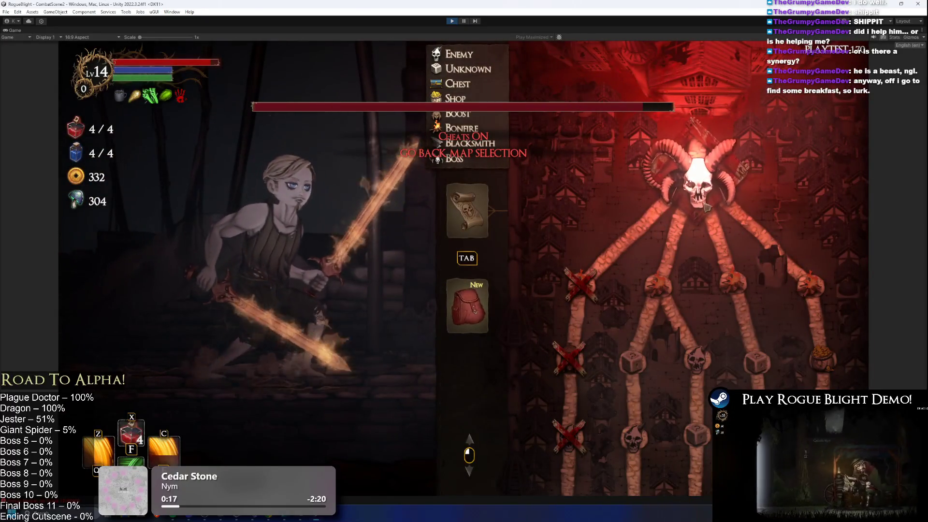
{"action": "key", "text": "Tab"}
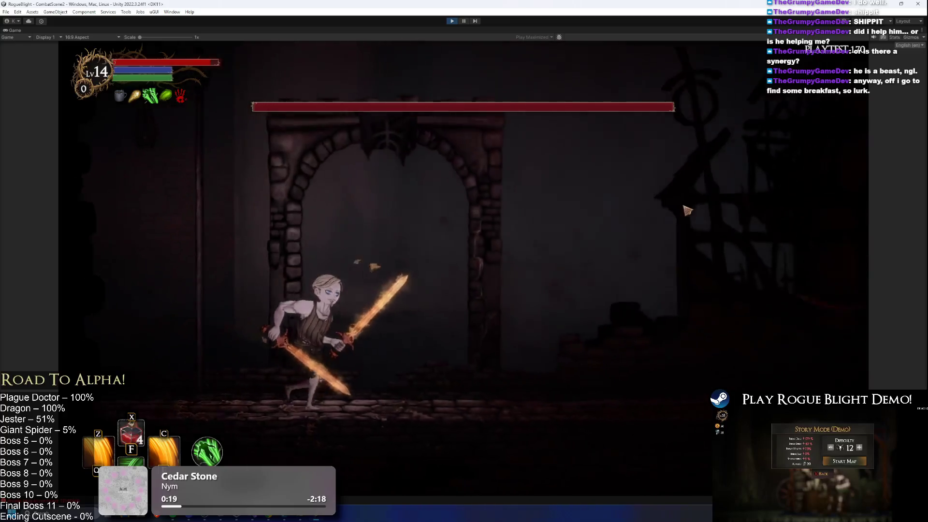
{"action": "key", "text": "Tab"}
{"action": "key", "text": "Tab"}
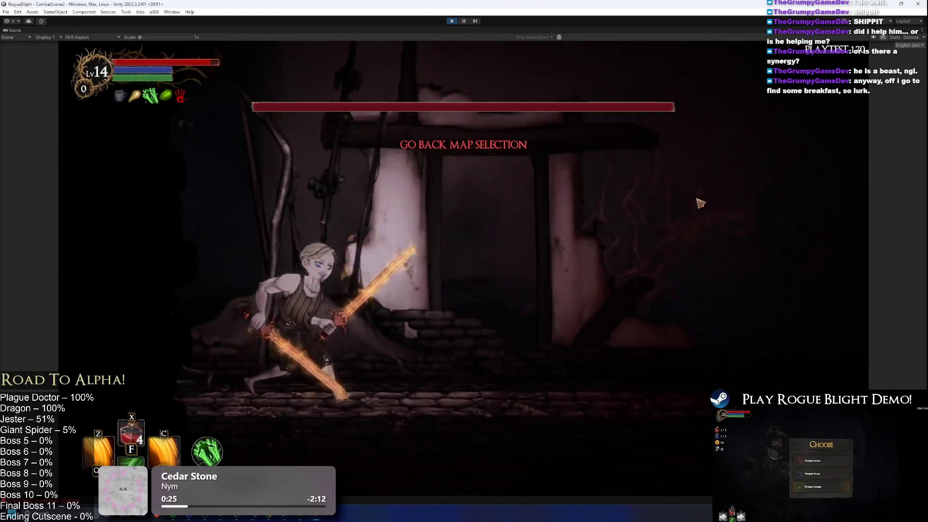
{"action": "key", "text": "Tab"}
{"action": "key", "text": "Tab"}
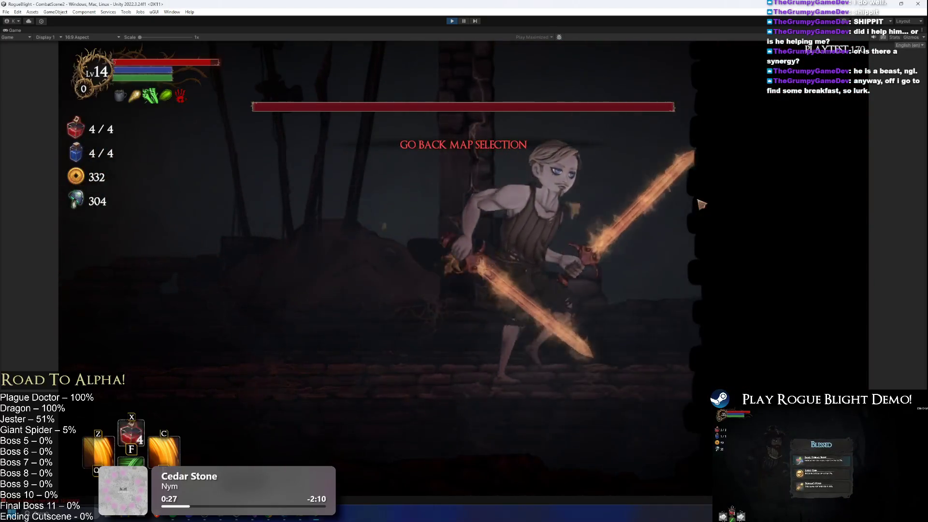
{"action": "key", "text": "F1"}
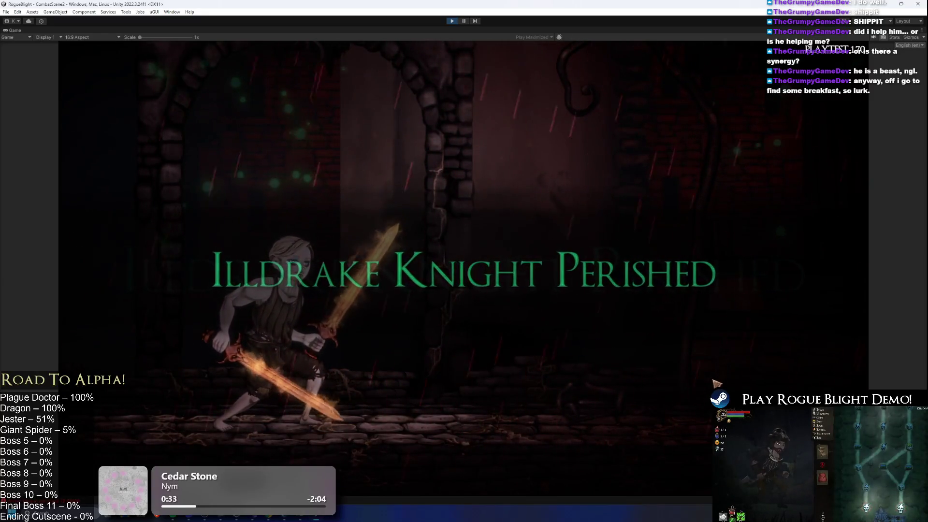
{"action": "left_click", "coordinate": [647, 416]}
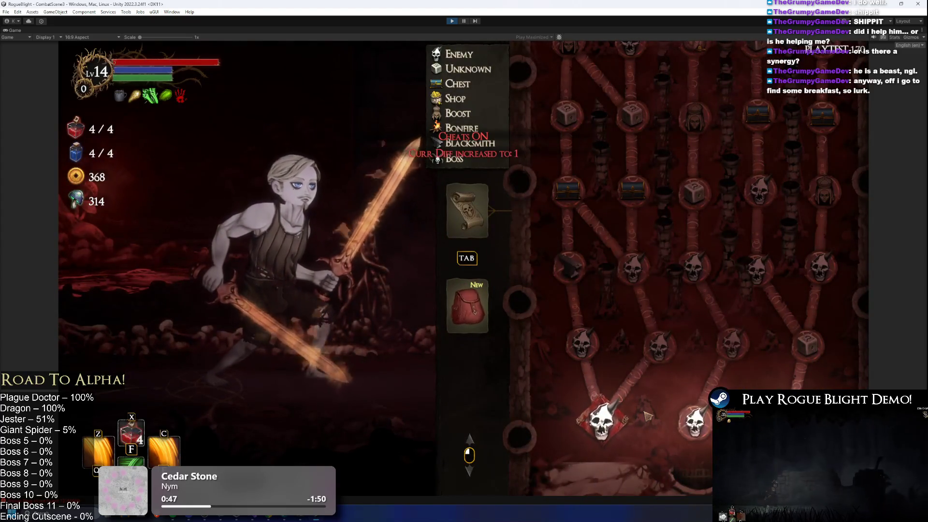
- Abandon the finished run from the pause menu and return to the Sanctuary
{"action": "key", "text": "Escape"}
{"action": "left_click", "coordinate": [500, 283]}
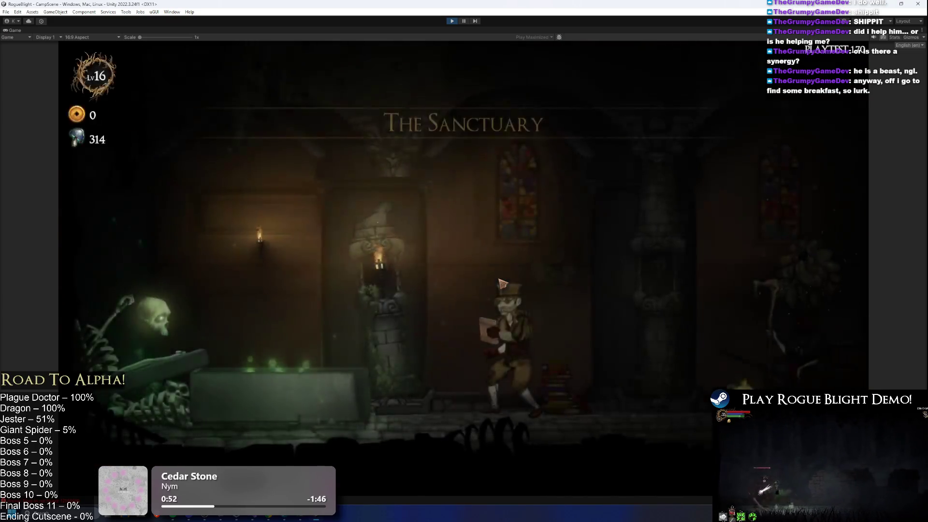
{"action": "key", "text": "a"}
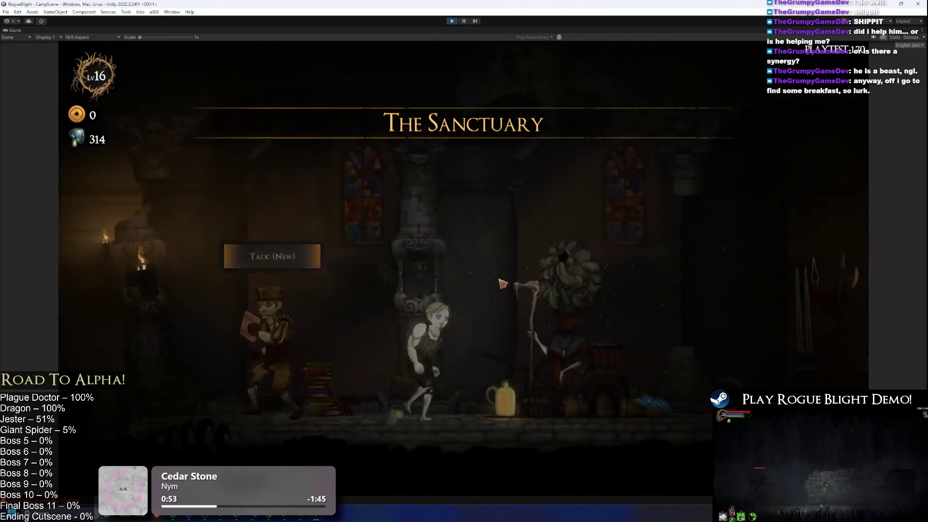
- Choose Story Mode at the map-select prompt and start it at difficulty 1
{"action": "key", "text": "d"}
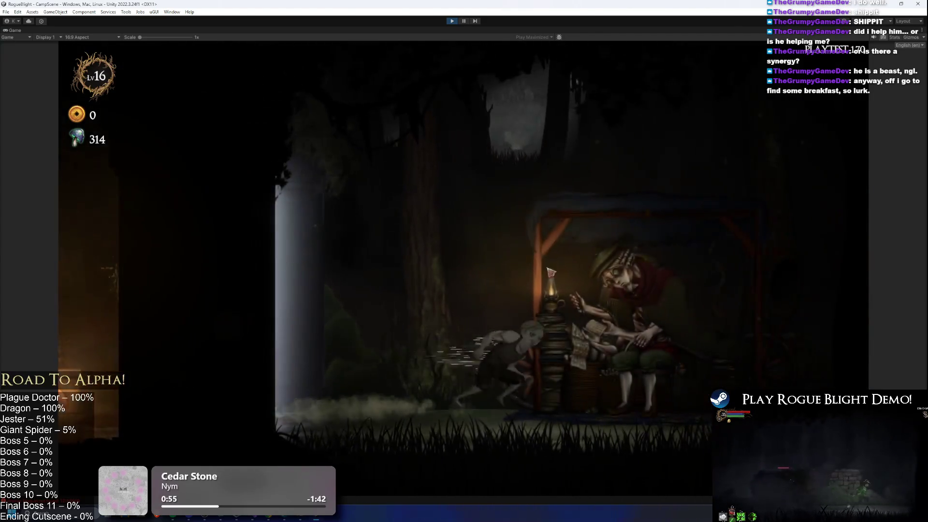
{"action": "left_click", "coordinate": [651, 150]}
{"action": "left_click", "coordinate": [346, 179]}
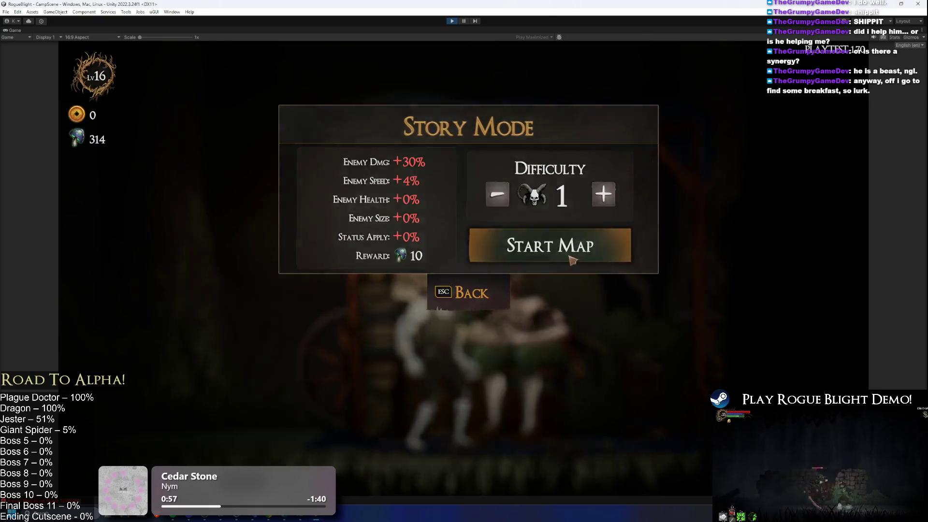
{"action": "left_click", "coordinate": [578, 254]}
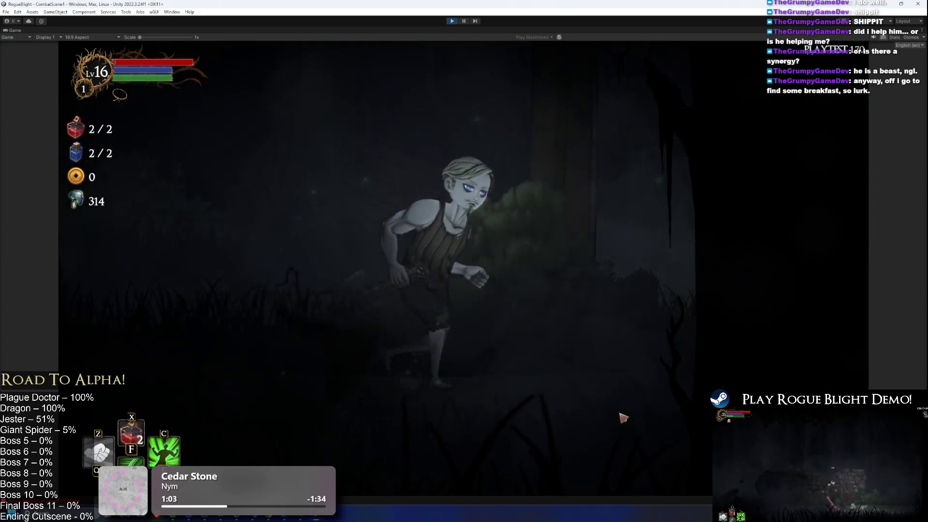
- Turn on the F1/F2 cheats for 1-health enemies, kill both goblins and collect their loot
{"action": "key", "text": "F1"}
{"action": "key", "text": "F2"}
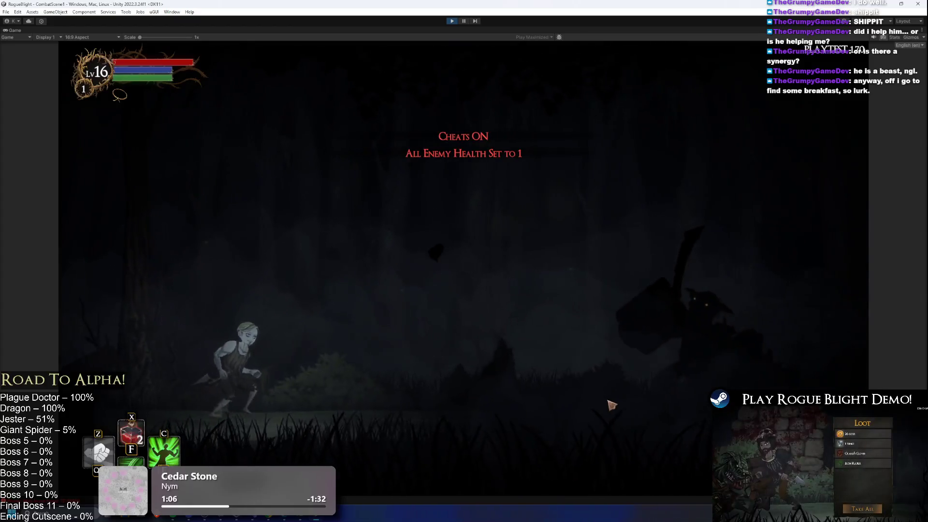
{"action": "key", "text": "Right"}
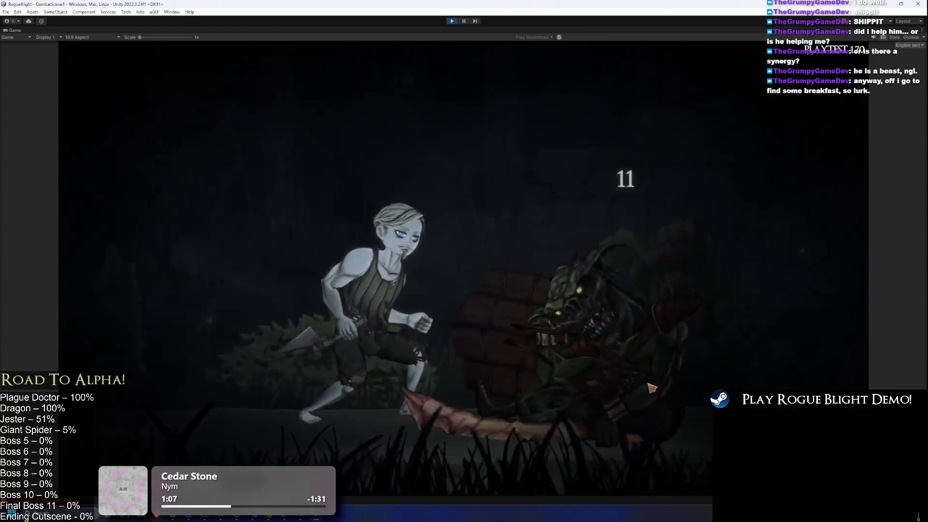
{"action": "key", "text": "Return"}
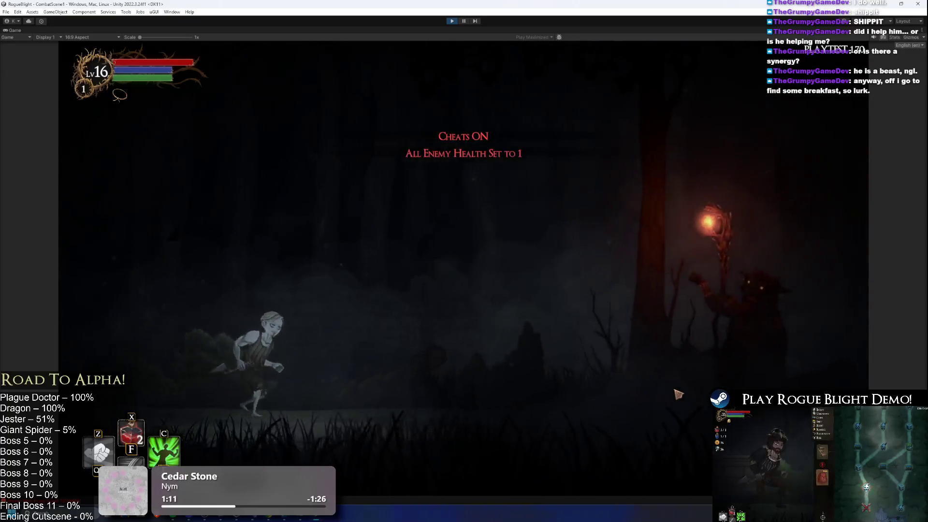
{"action": "key", "text": "Right"}
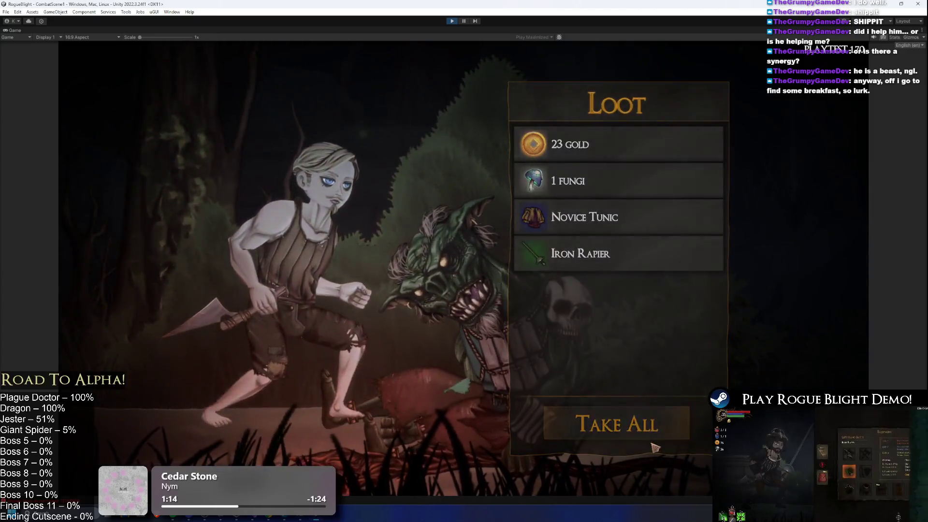
{"action": "left_click", "coordinate": [649, 416]}
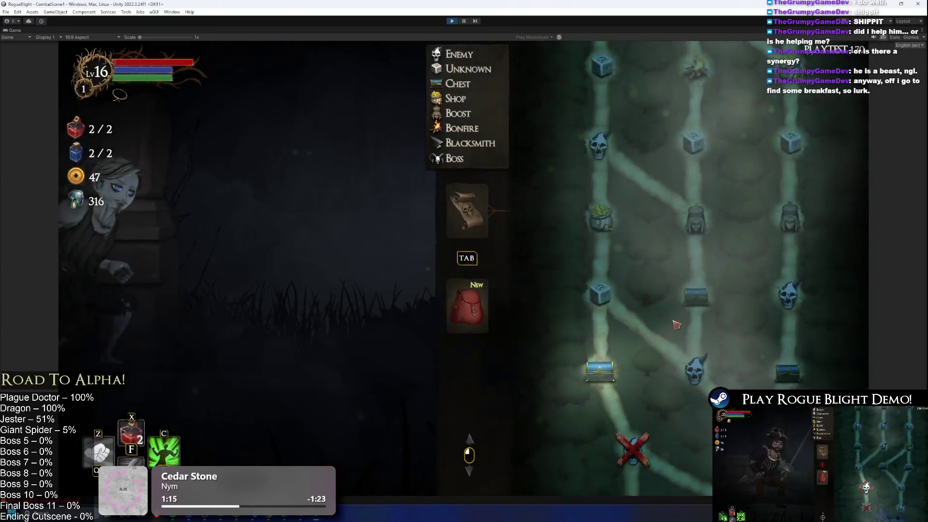
- Take the Scholar's Blessing, loot the chest, and open the merchant's shop
{"action": "key", "text": "Tab"}
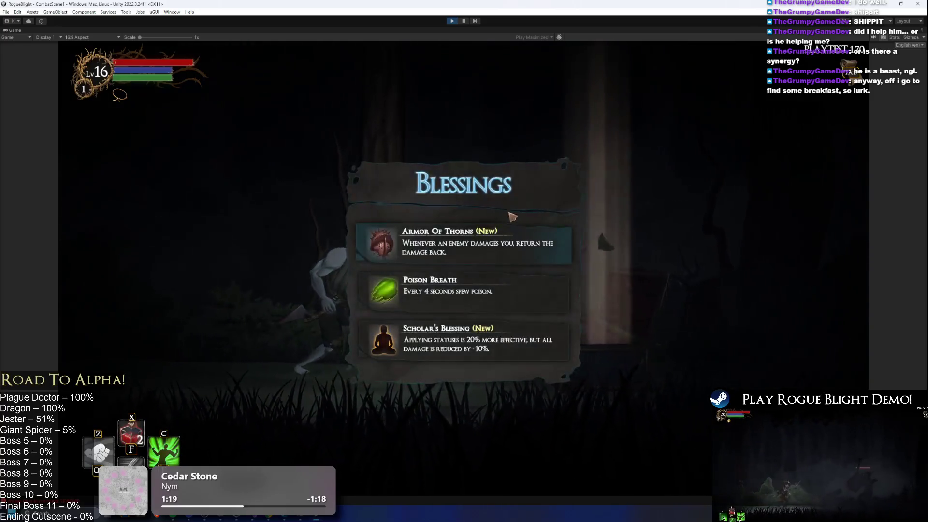
{"action": "left_click", "coordinate": [488, 345]}
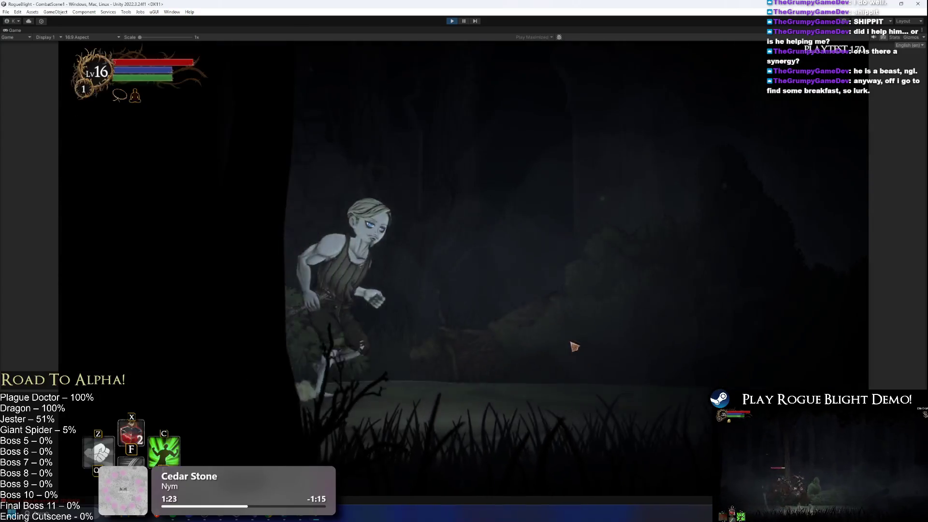
{"action": "left_click", "coordinate": [377, 145]}
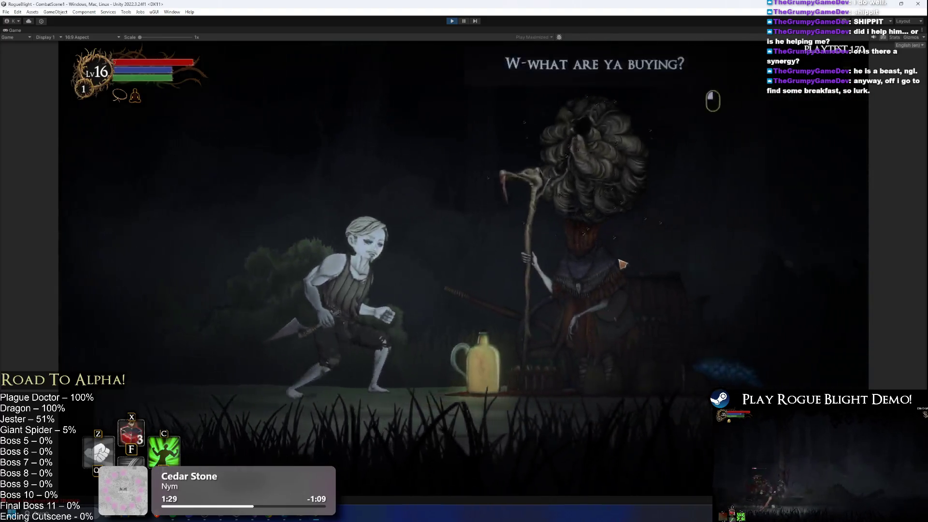
{"action": "left_click", "coordinate": [606, 321]}
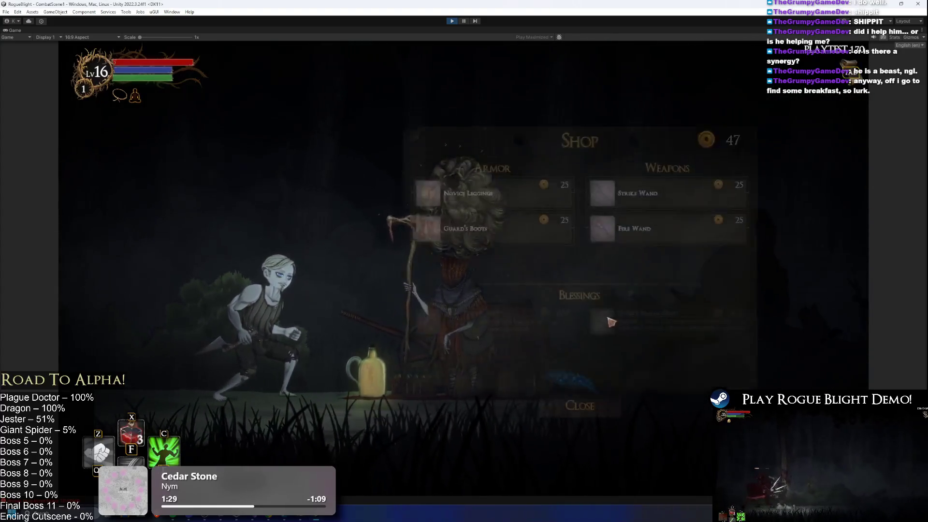
- Leave the shop without buying, kill the purple enemy and skeleton, take their loot, and pray for health
{"action": "left_click", "coordinate": [594, 458]}
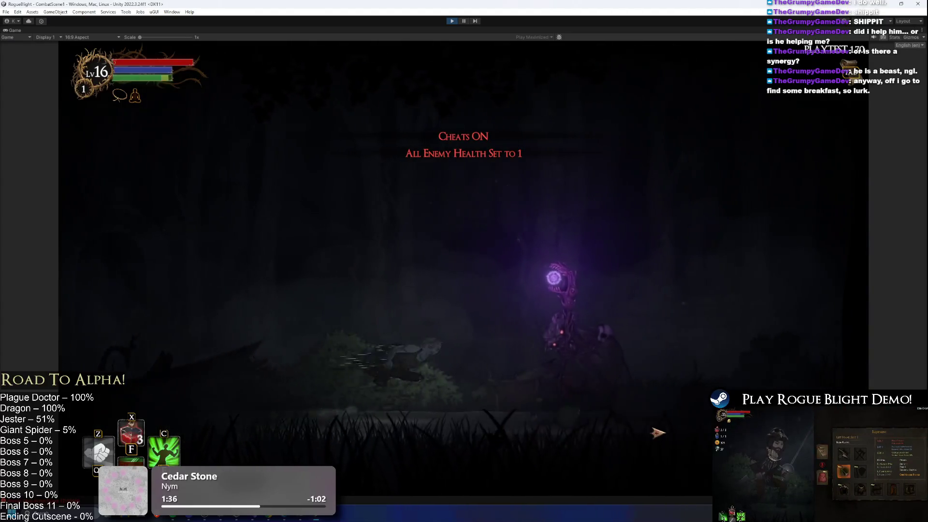
{"action": "left_click", "coordinate": [652, 430]}
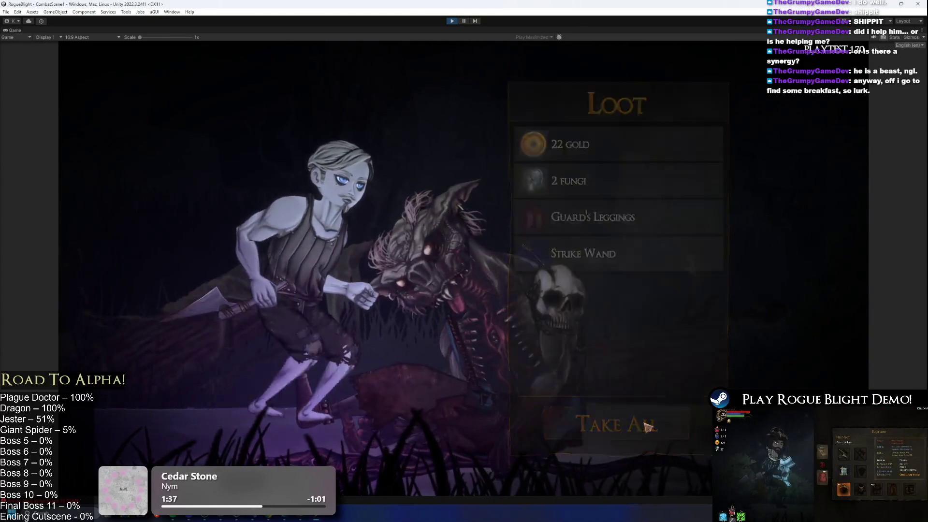
{"action": "left_click", "coordinate": [648, 427]}
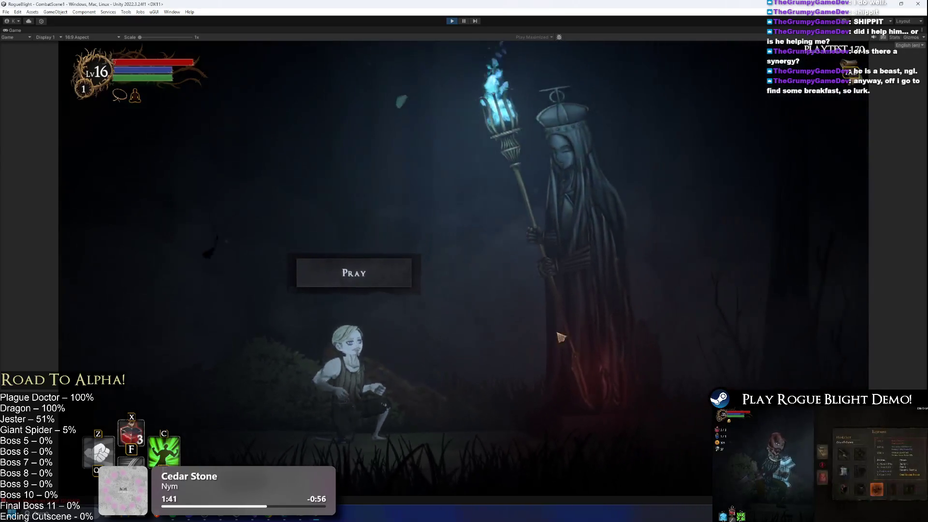
{"action": "left_click", "coordinate": [473, 257]}
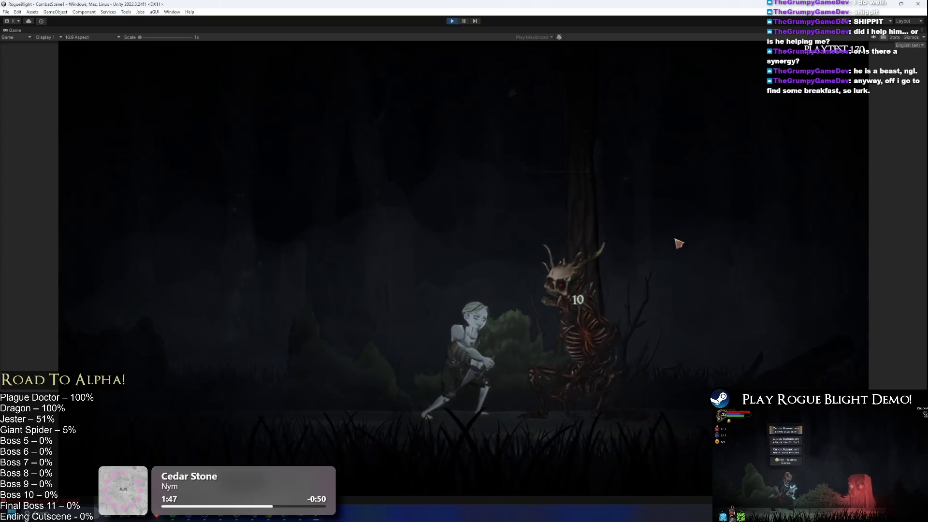
{"action": "left_click", "coordinate": [659, 422]}
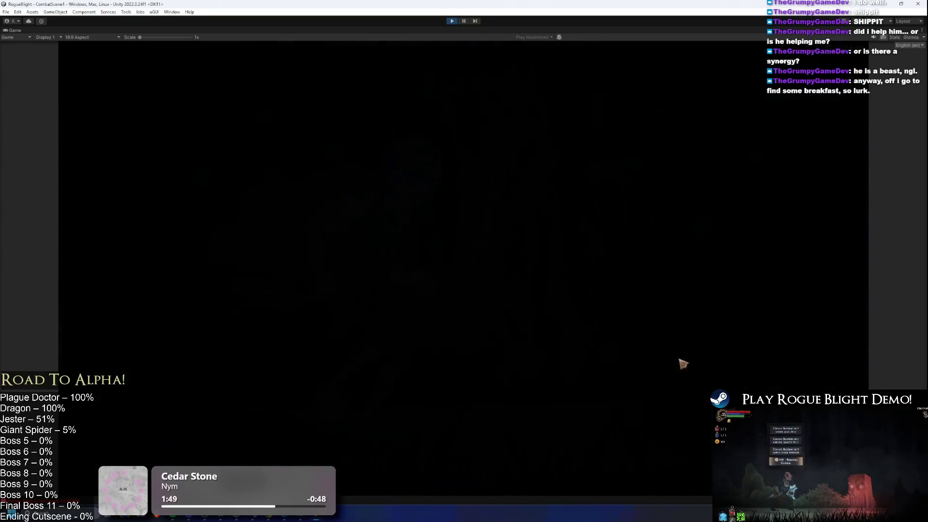
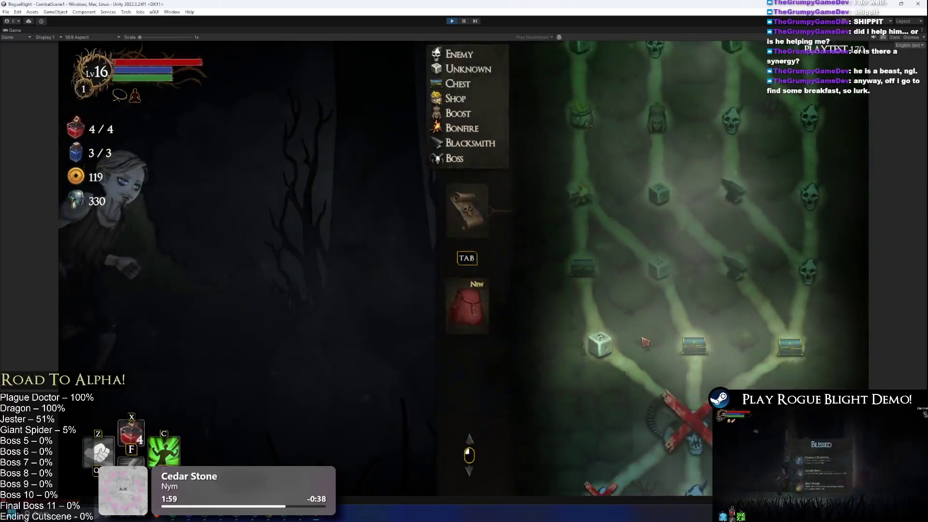
- Take the Second Life blessing, then travel to the unknown dice node on the map
{"action": "left_click", "coordinate": [701, 351]}
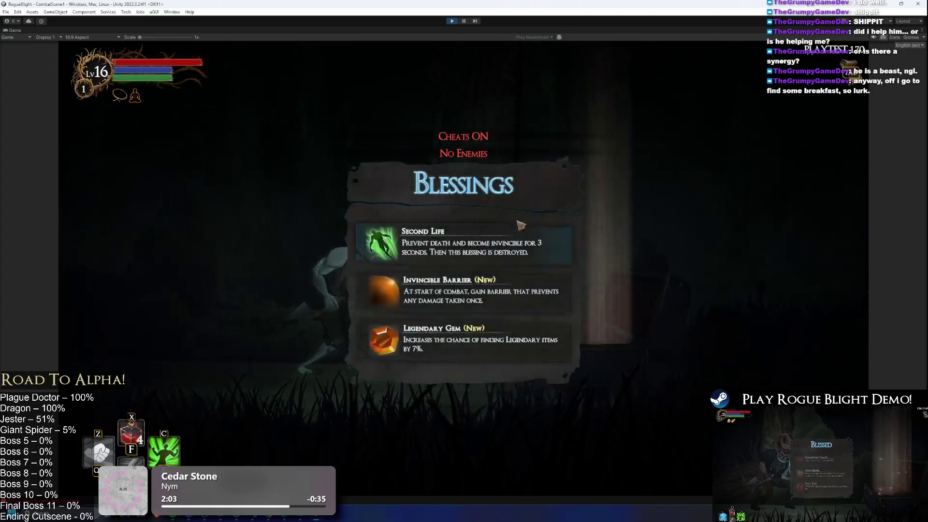
{"action": "left_click", "coordinate": [505, 244]}
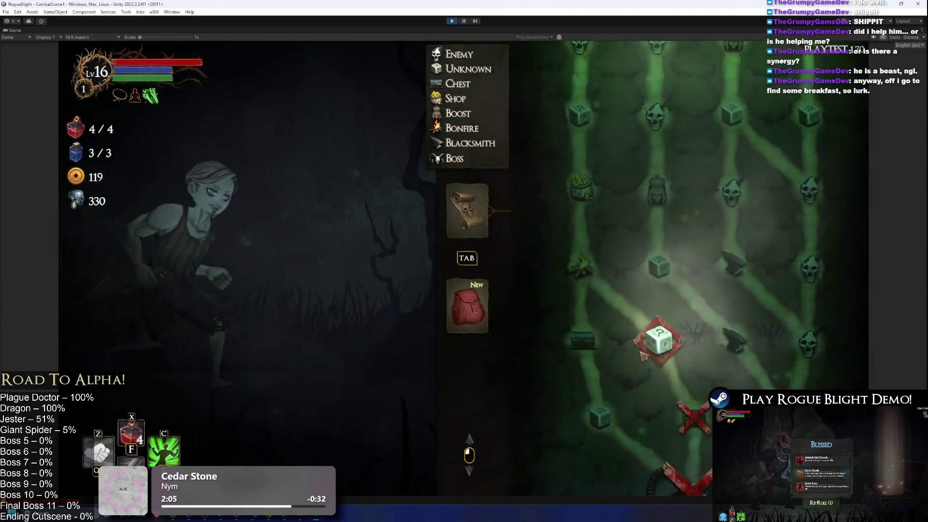
{"action": "left_click", "coordinate": [650, 346]}
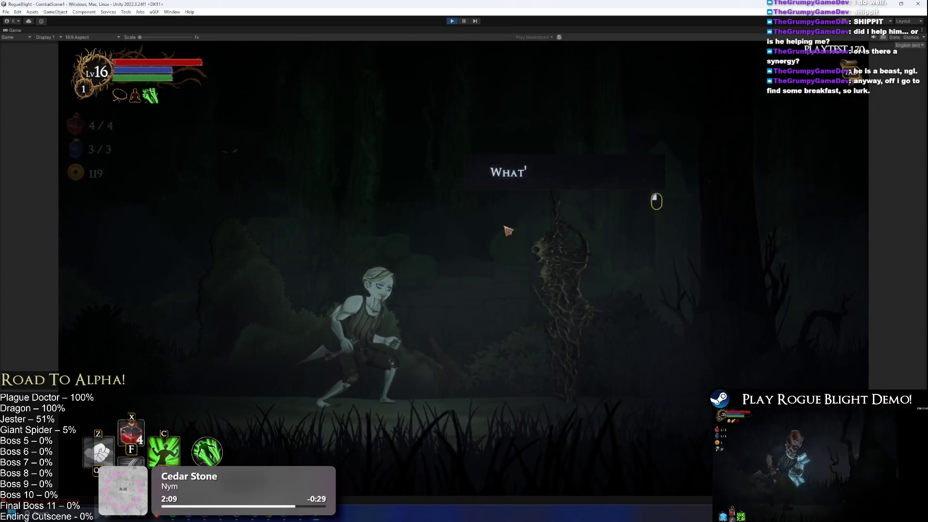
- Fight the thorn creature in the new forest room with slashes and a spike dash
{"action": "left_click", "coordinate": [604, 278]}
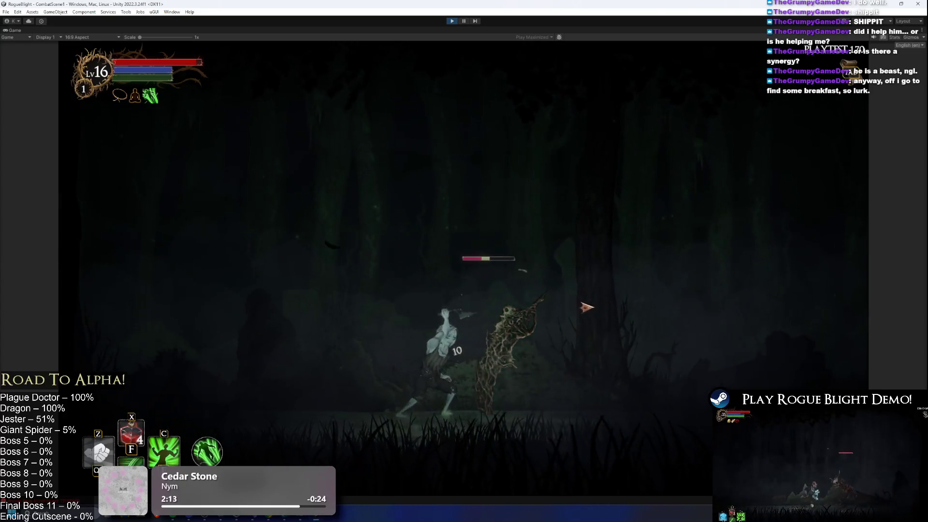
{"action": "key", "text": "a"}
{"action": "left_click", "coordinate": [430, 362]}
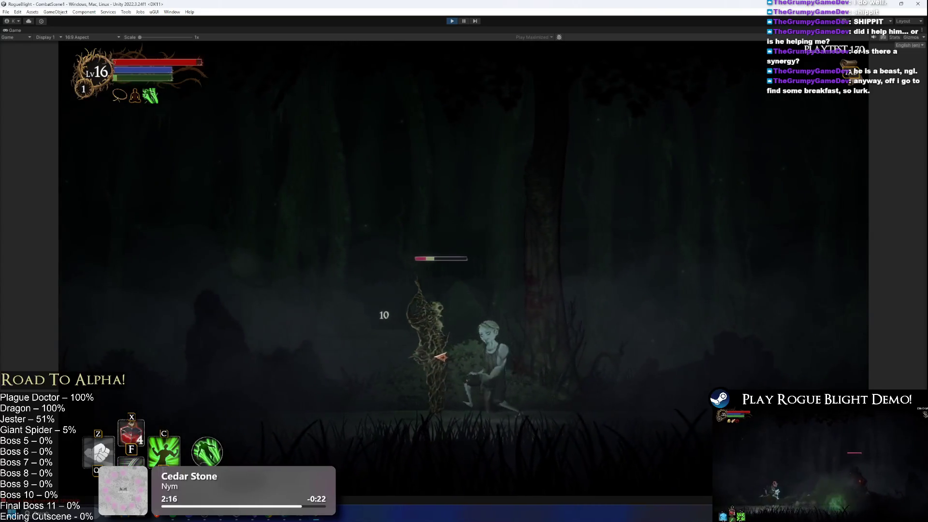
{"action": "left_click", "coordinate": [581, 329]}
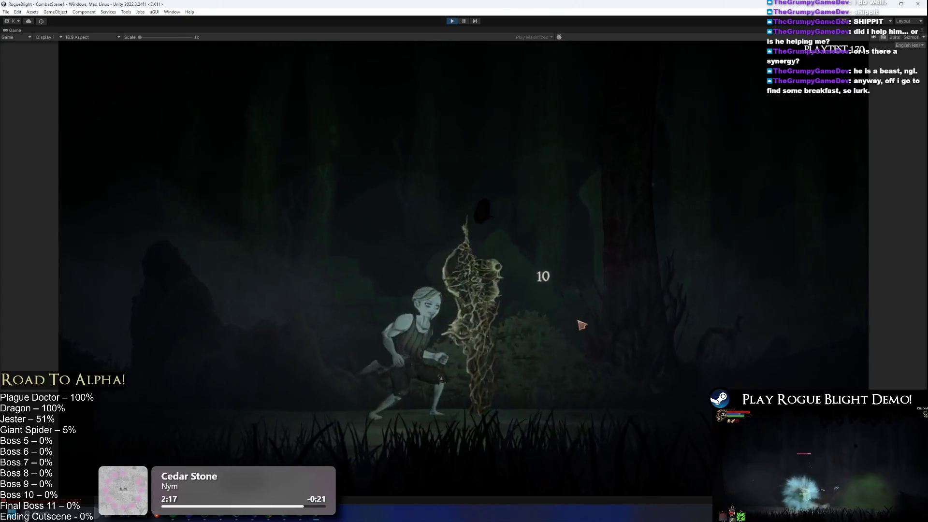
- Leave the shop, accept the strength blessing, and kill the root creature using the enemy-health cheat
{"action": "key", "text": "Tab"}
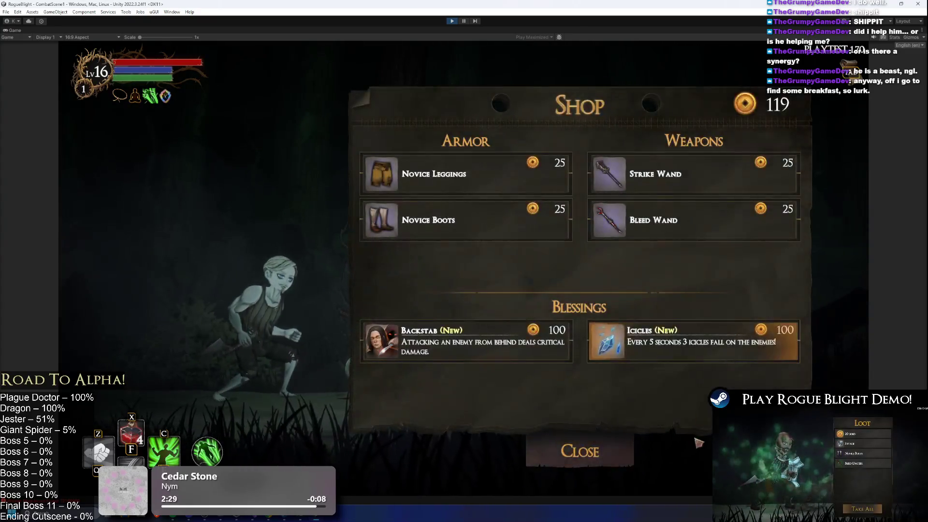
{"action": "left_click", "coordinate": [561, 441]}
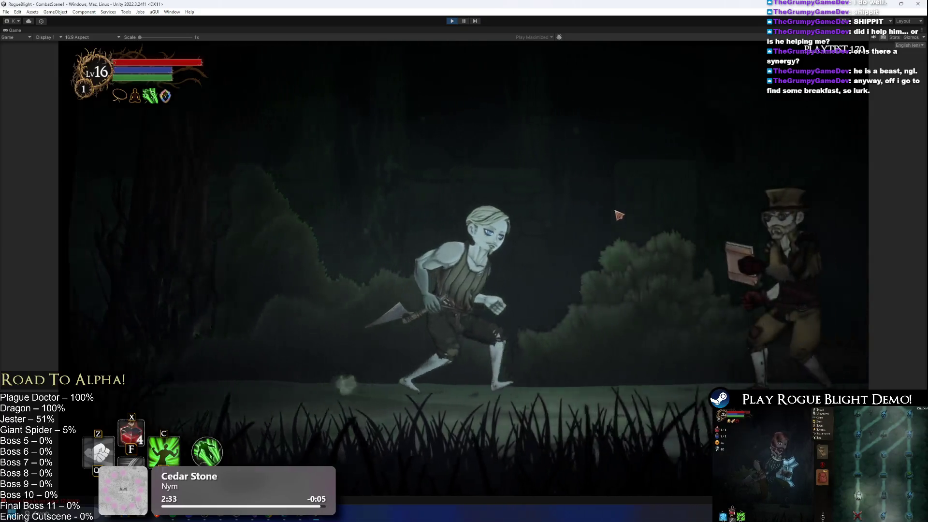
{"action": "left_click", "coordinate": [513, 242]}
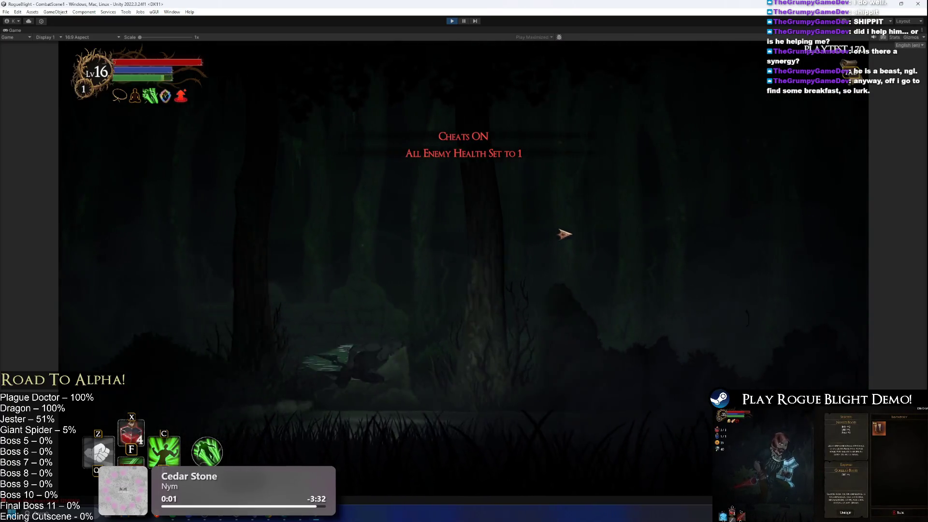
{"action": "key", "text": "z"}
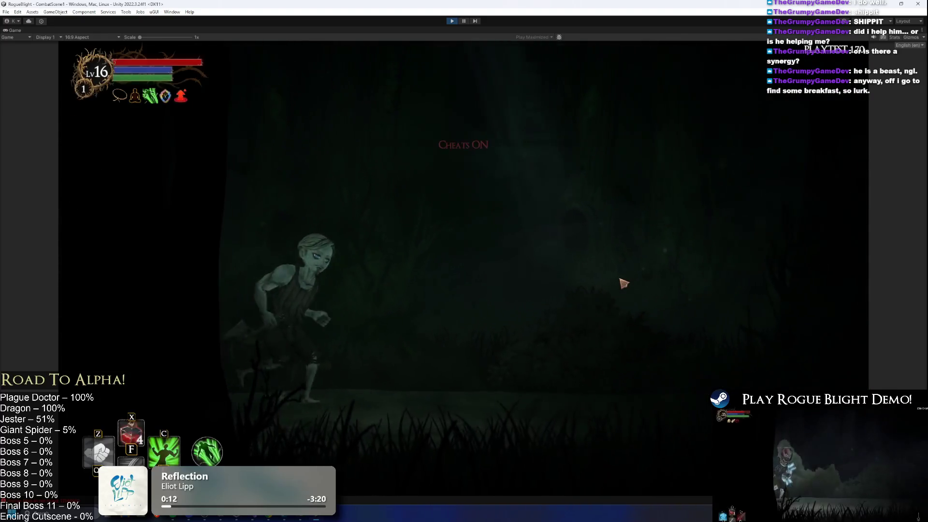
- Kill the Wendigo with enemy health cheated to 1, take all loot, and head to Fireworn City's boss node
{"action": "key", "text": "F1"}
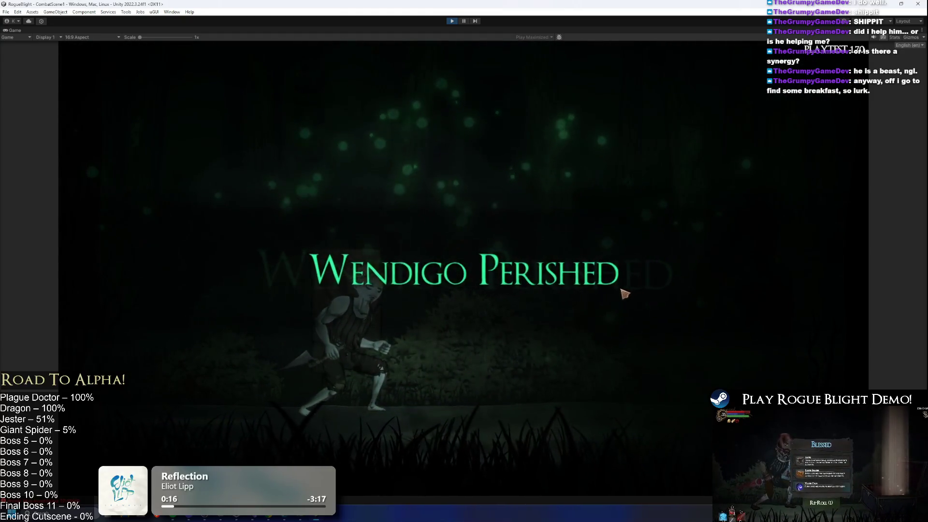
{"action": "left_click", "coordinate": [601, 420]}
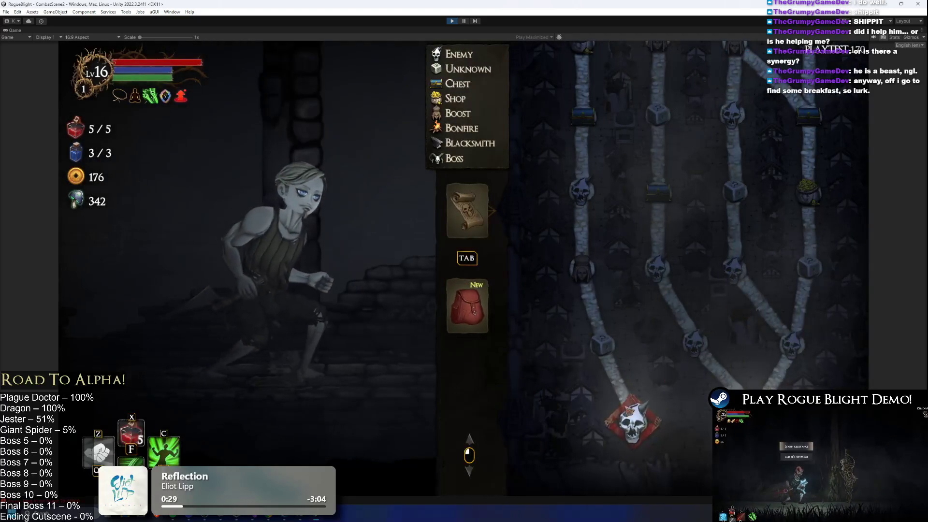
{"action": "left_click", "coordinate": [631, 421]}
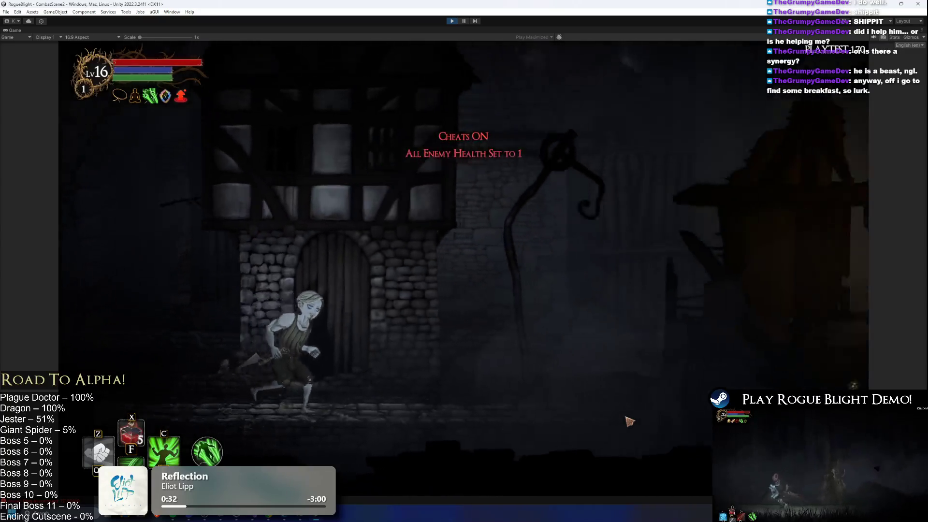
- Kill the moth enemy and move on to the next room
{"action": "key", "text": "d"}
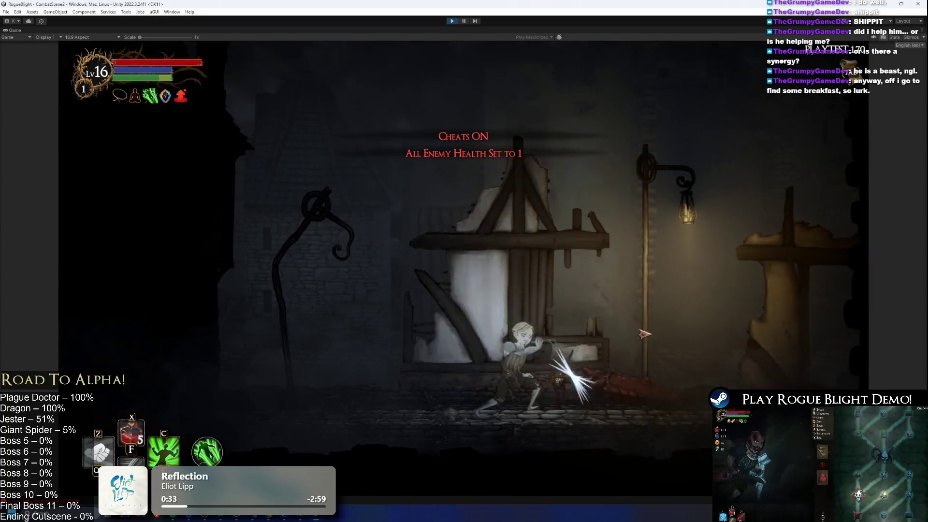
{"action": "key", "text": "a"}
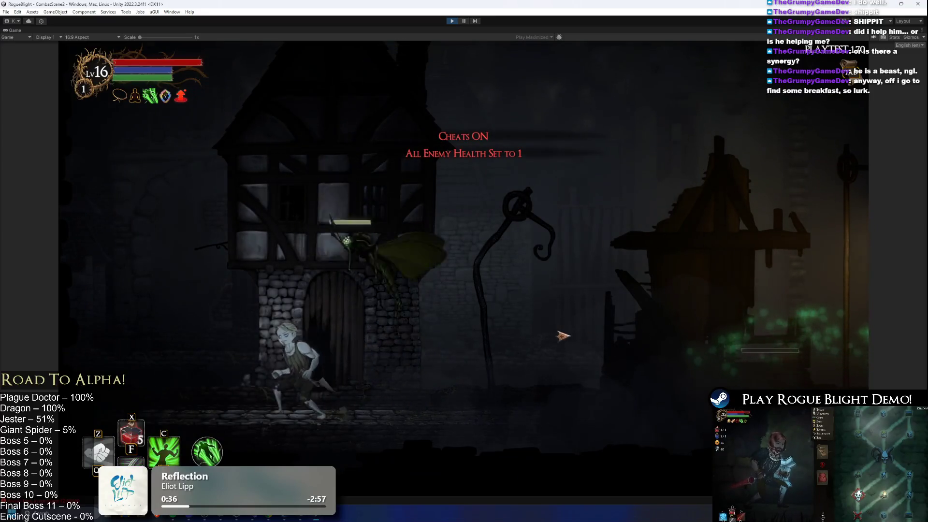
{"action": "left_click", "coordinate": [563, 335]}
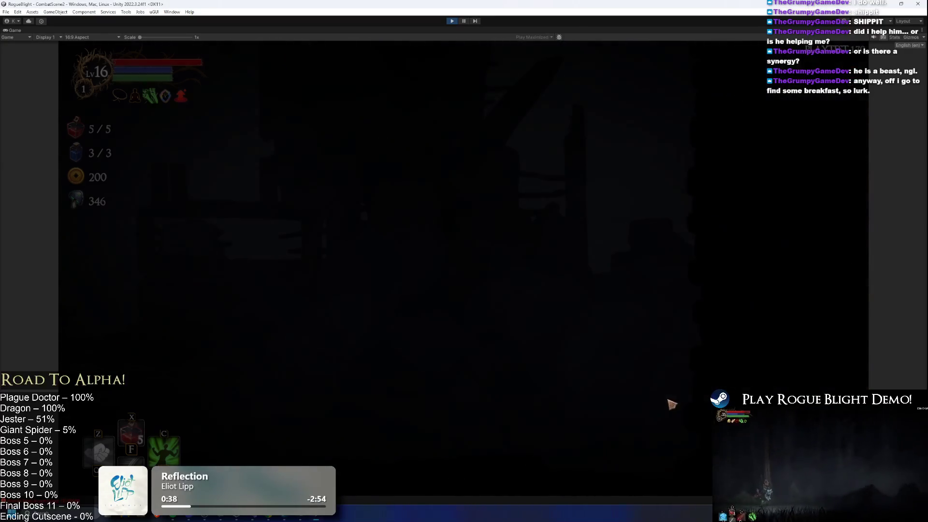
{"action": "key", "text": "Tab"}
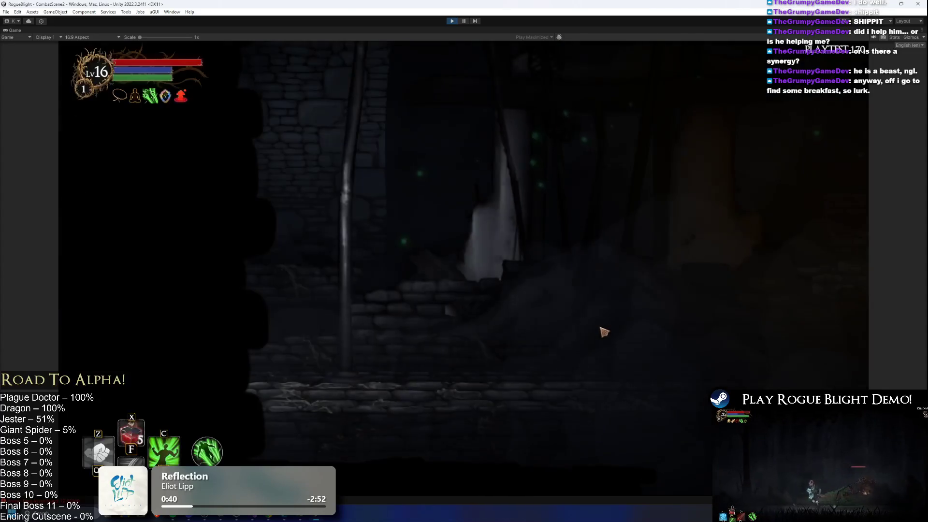
- Loot the chest for 7 fungi and take the bonus health boost
{"action": "key", "text": "d"}
{"action": "key", "text": "e"}
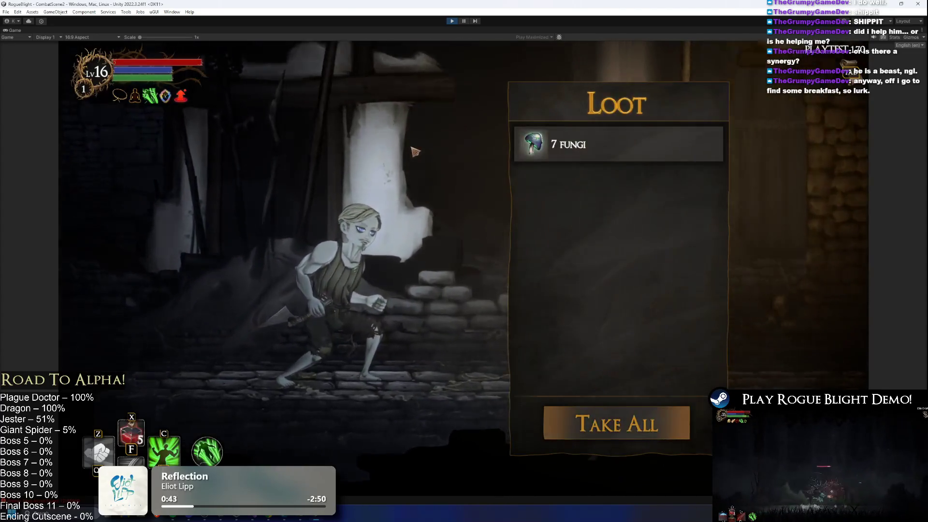
{"action": "key", "text": "e"}
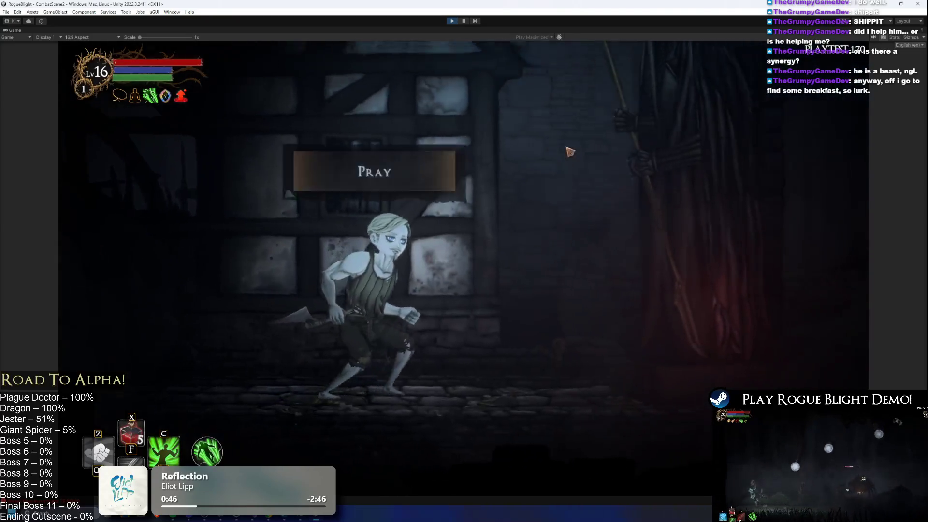
{"action": "key", "text": "e"}
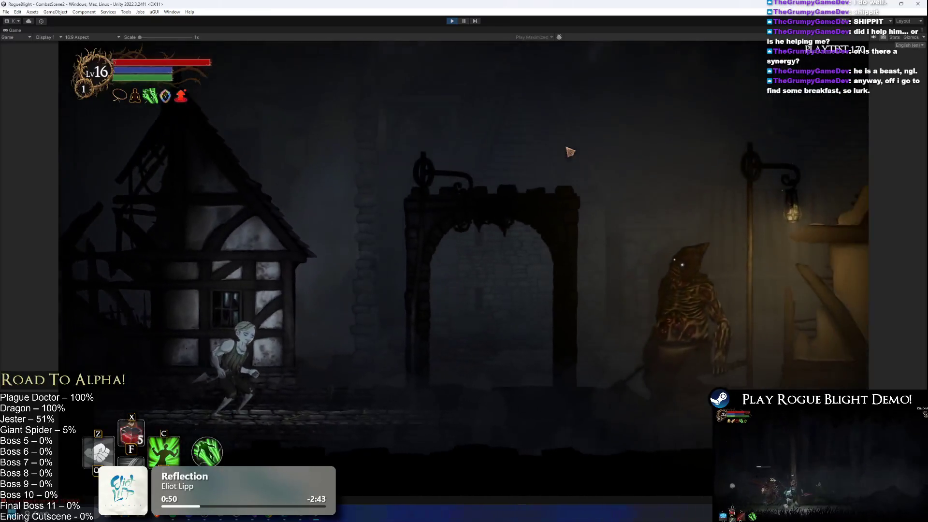
- Kill the next enemy with health cheated to 1, take its loot, leave the shop, and advance
{"action": "key", "text": "F1"}
{"action": "key", "text": "d"}
{"action": "left_click", "coordinate": [580, 157]}
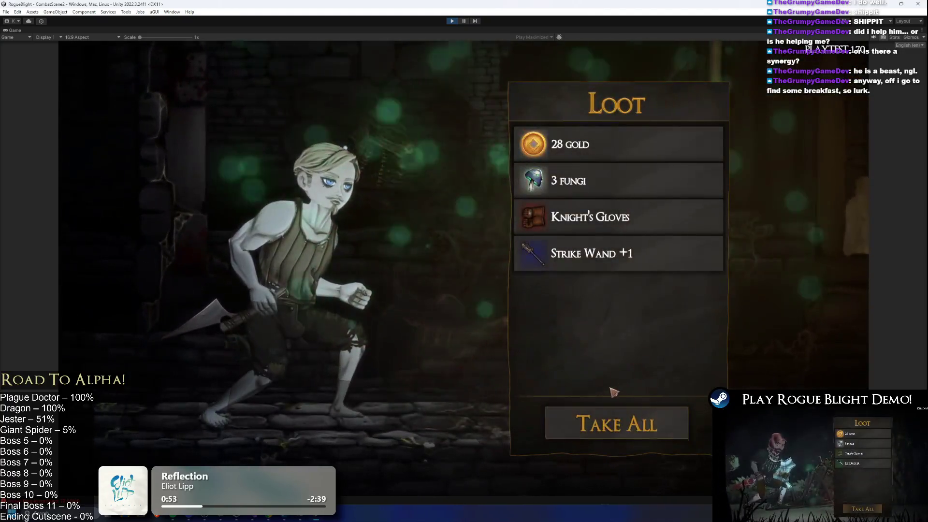
{"action": "left_click", "coordinate": [627, 430]}
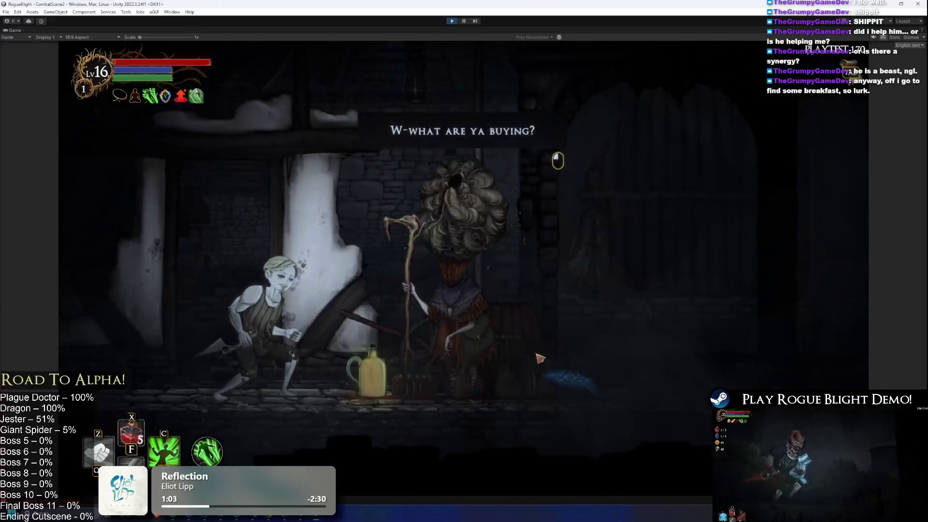
{"action": "left_click", "coordinate": [623, 458]}
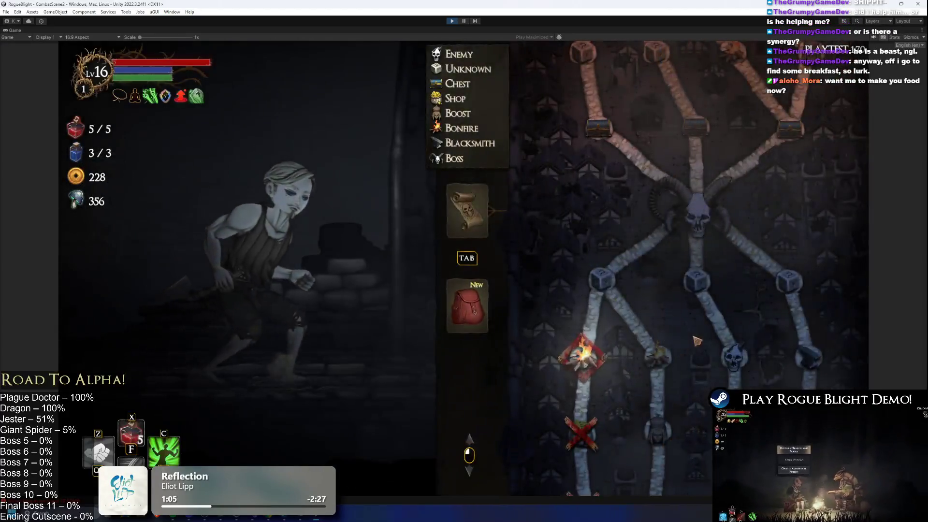
{"action": "left_click", "coordinate": [697, 341]}
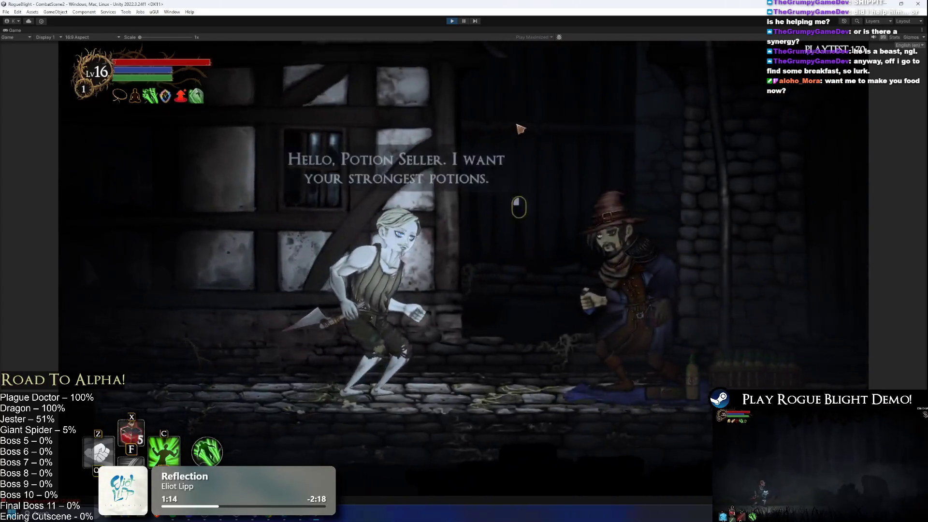
- Accept the extra health potion boost, raising potion capacity to 6/6
{"action": "left_click", "coordinate": [384, 251]}
{"action": "left_click", "coordinate": [464, 245]}
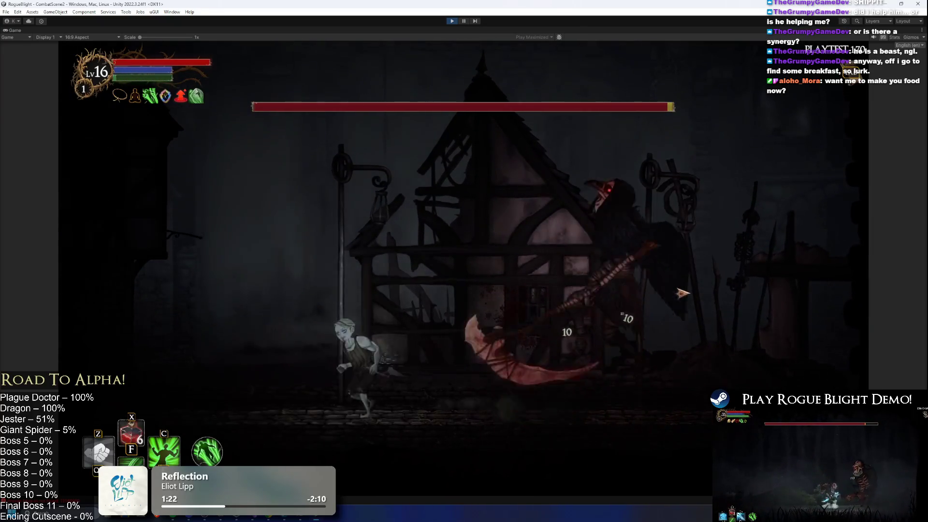
- Approach the plague doctor boss, dodge its attacks, and land a hit
{"action": "key", "text": "m"}
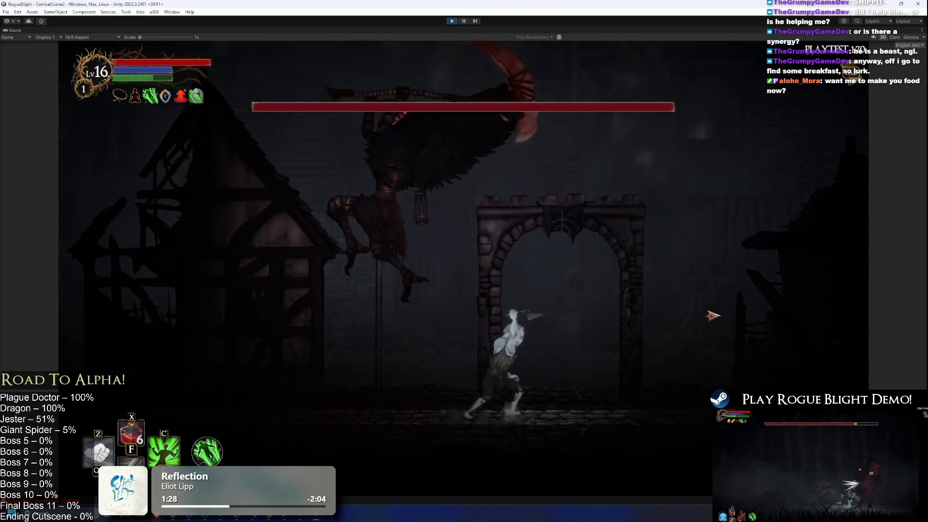
{"action": "key", "text": "Left"}
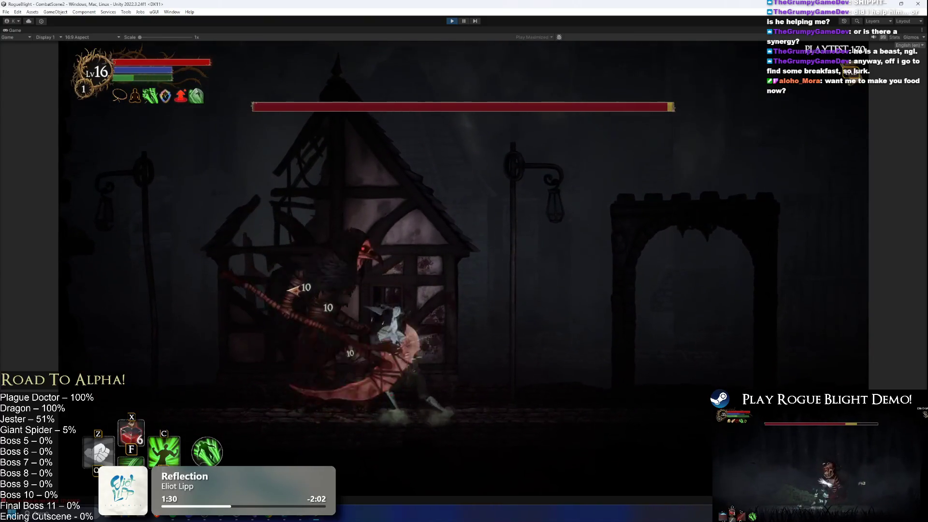
{"action": "key", "text": "m"}
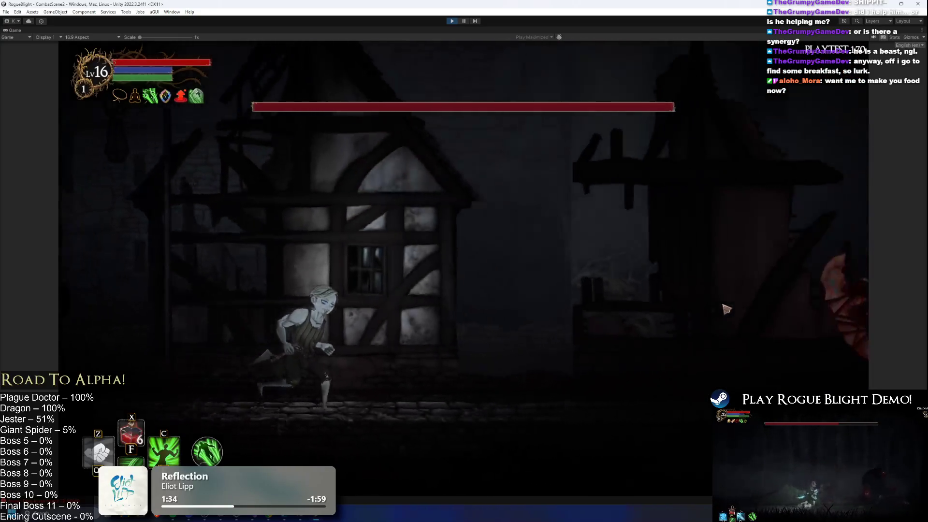
{"action": "key", "text": "Left"}
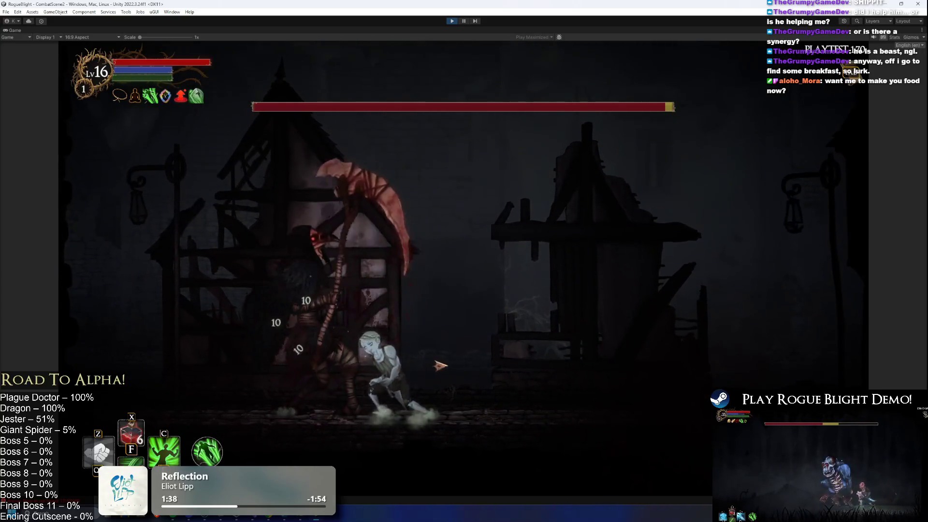
{"action": "key", "text": "Left"}
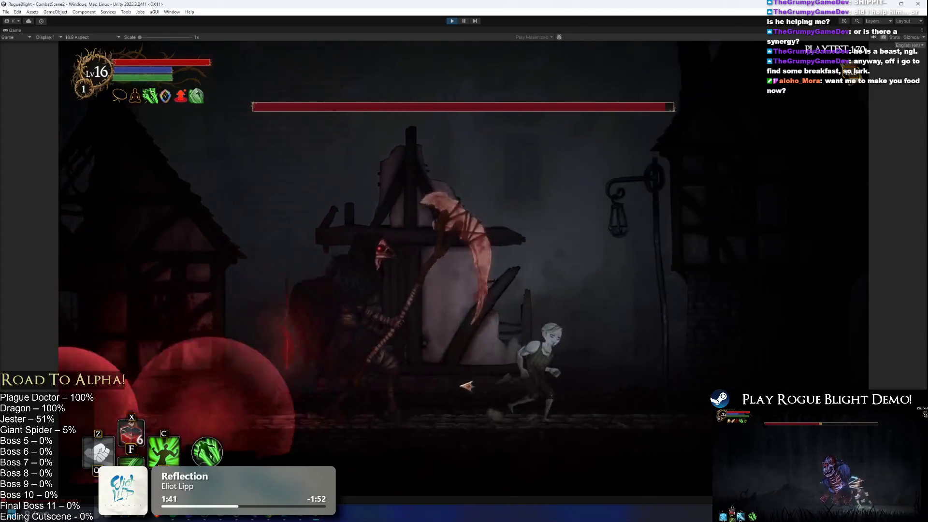
{"action": "key", "text": "Left"}
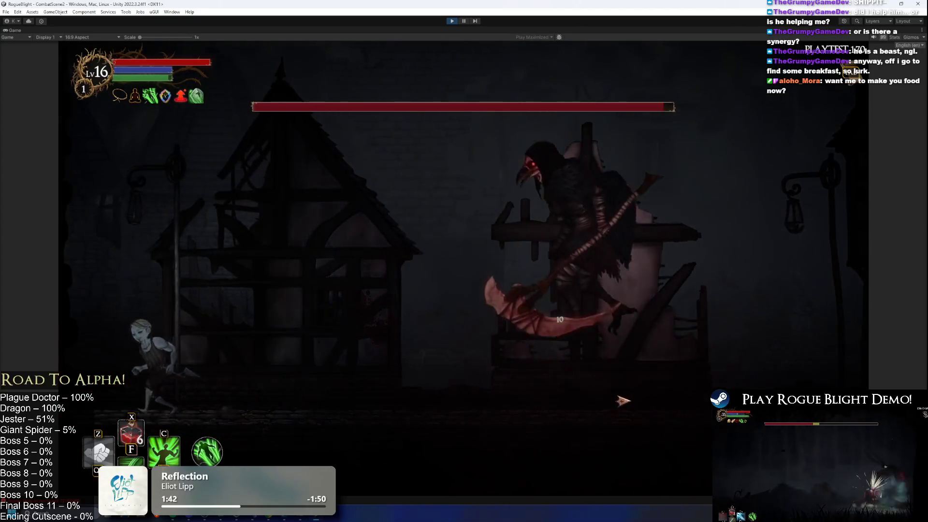
{"action": "key", "text": "Right"}
{"action": "left_click", "coordinate": [333, 384]}
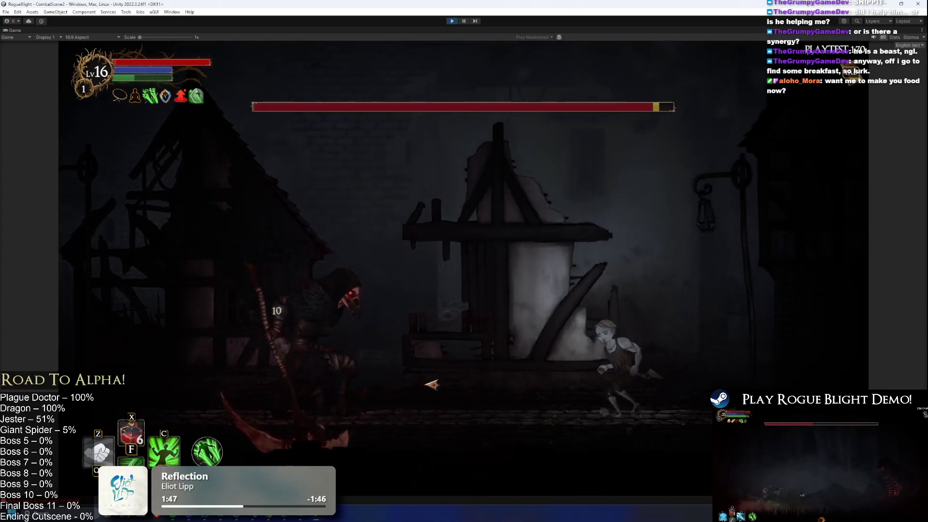
- Finish off the weakened Plague Herald and take all its loot, reaching 265 gold
{"action": "key", "text": "Tab"}
{"action": "key", "text": "Tab"}
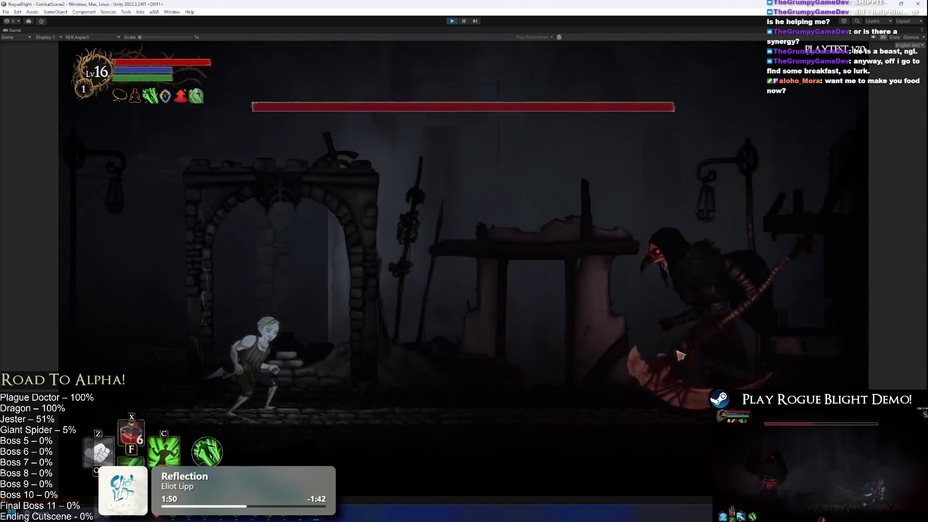
{"action": "key", "text": "d"}
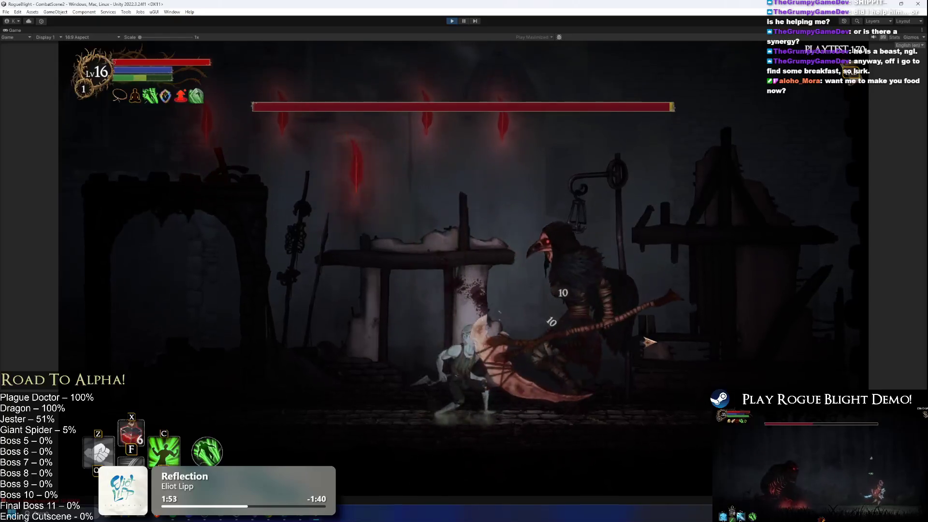
{"action": "key", "text": "d"}
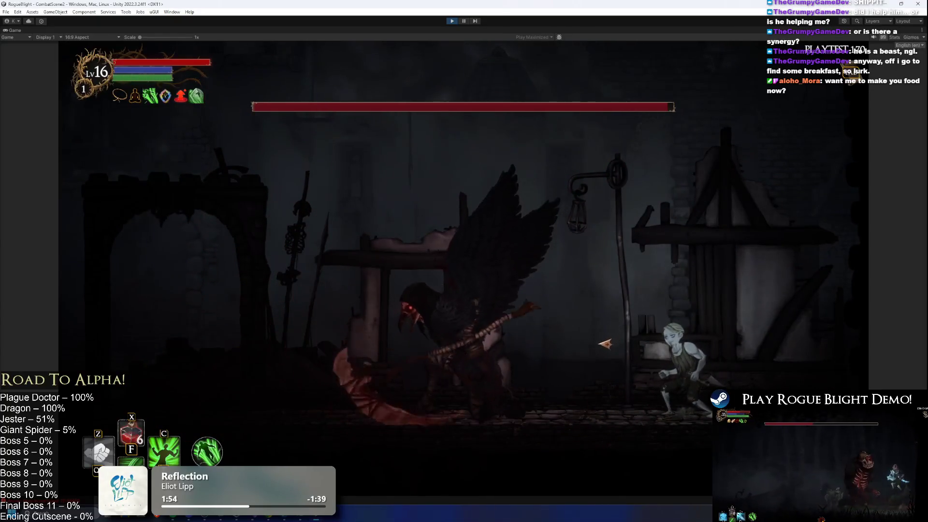
{"action": "key", "text": "a"}
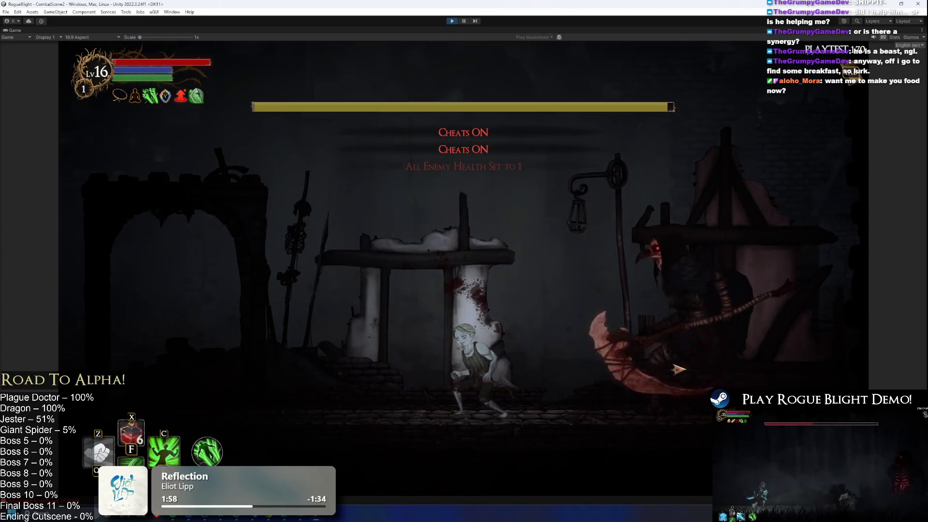
{"action": "left_click", "coordinate": [766, 352]}
{"action": "key", "text": "a"}
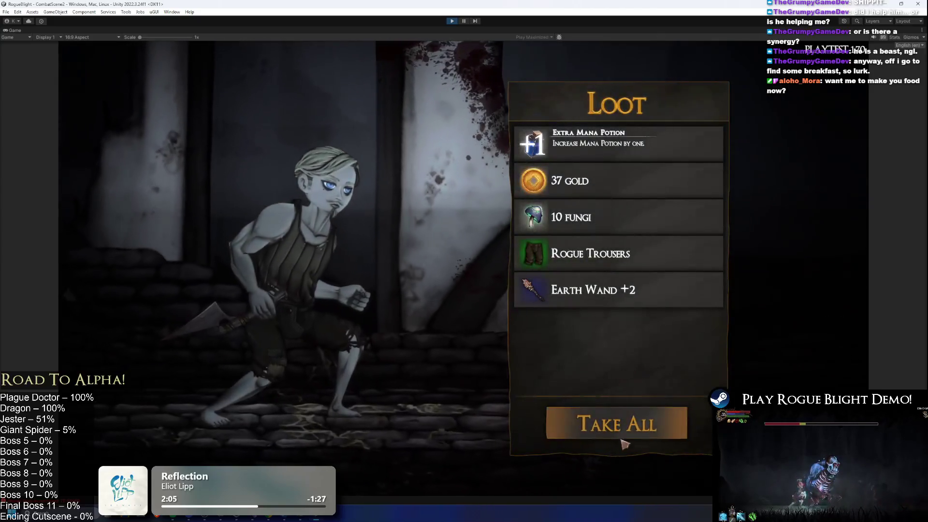
{"action": "left_click", "coordinate": [642, 417]}
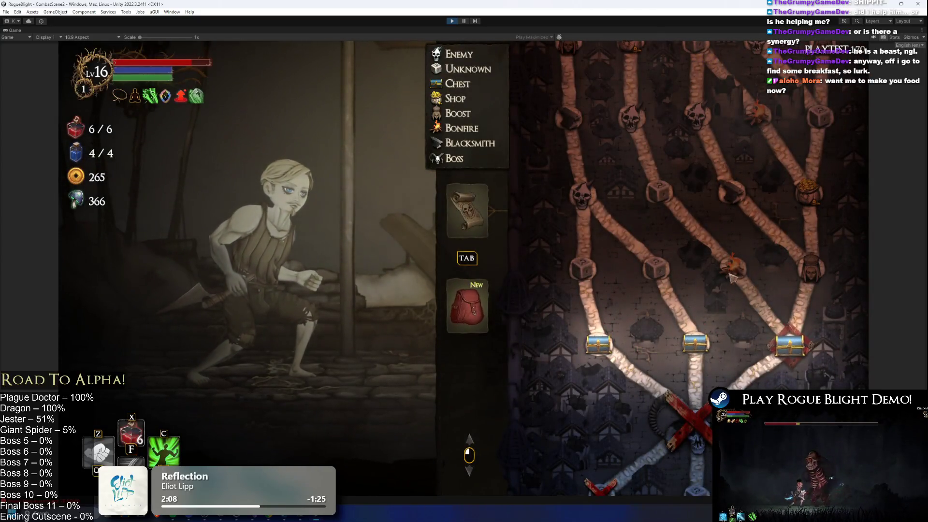
- Choose the next room, take the Aghast blessing, leave the witch's shop, and take all loot
{"action": "left_click", "coordinate": [729, 273]}
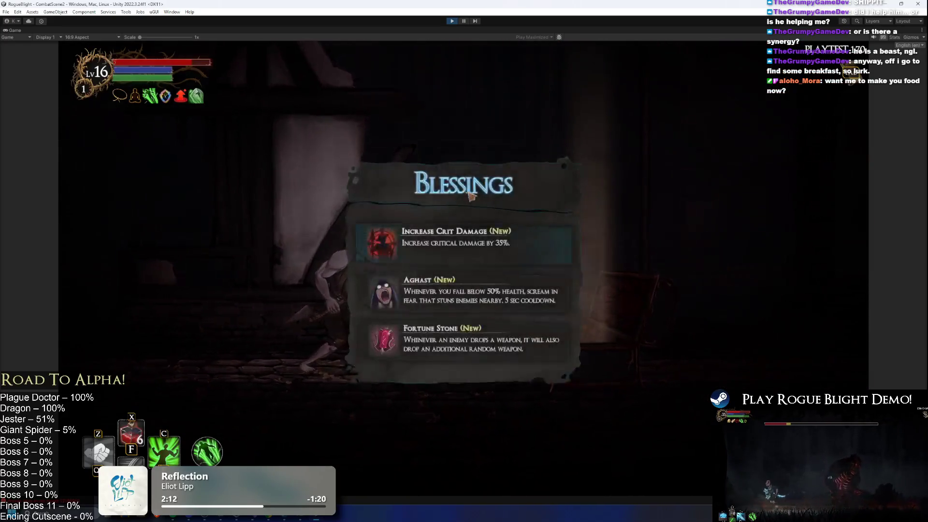
{"action": "left_click", "coordinate": [483, 292]}
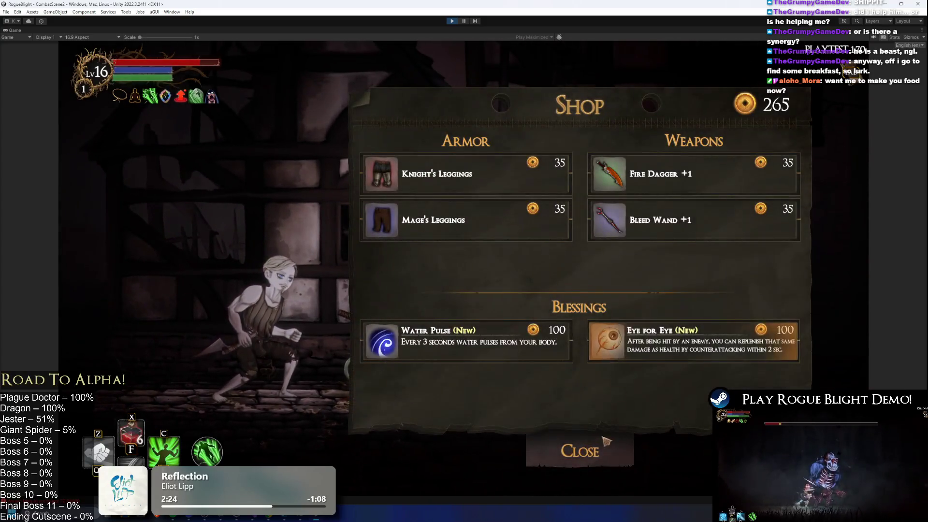
{"action": "left_click", "coordinate": [580, 456]}
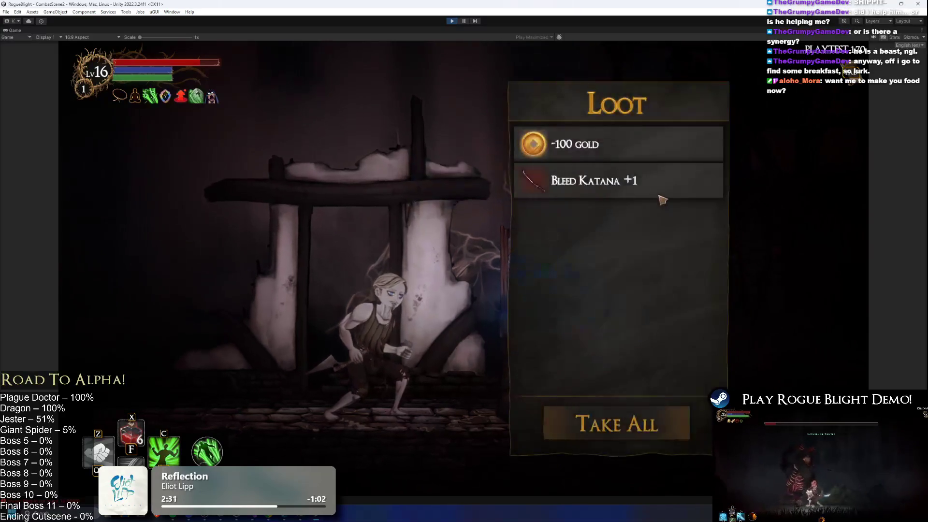
{"action": "left_click", "coordinate": [660, 420]}
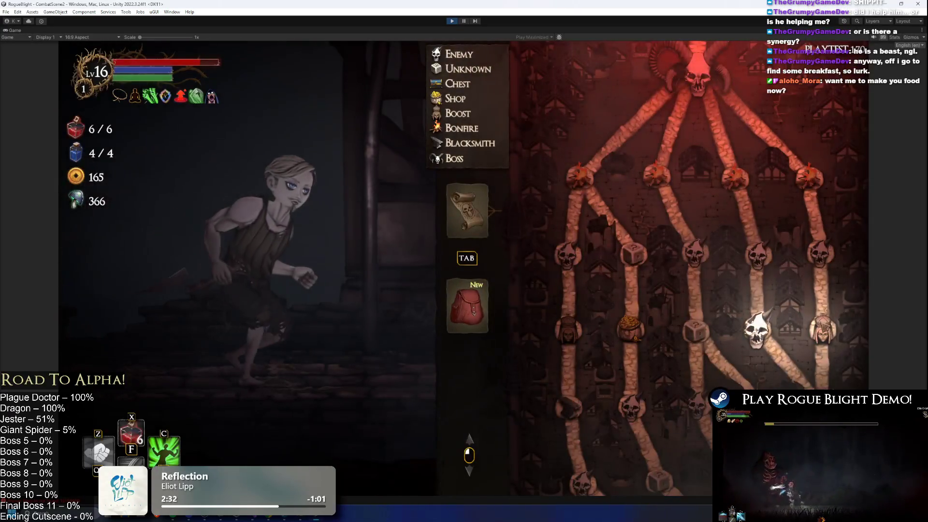
- Go to the skull node shrine and pray for the Bonus Health boost
{"action": "left_click", "coordinate": [757, 329]}
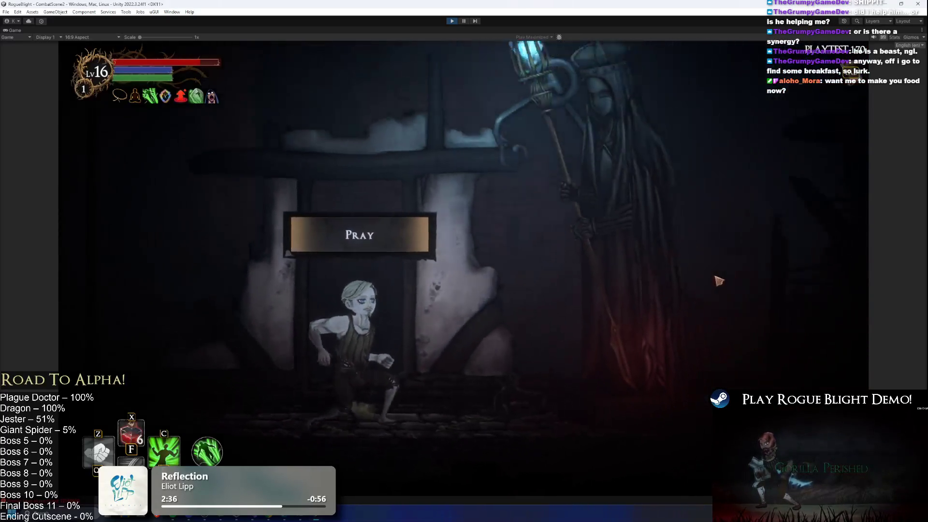
{"action": "key", "text": "e"}
{"action": "left_click", "coordinate": [460, 230]}
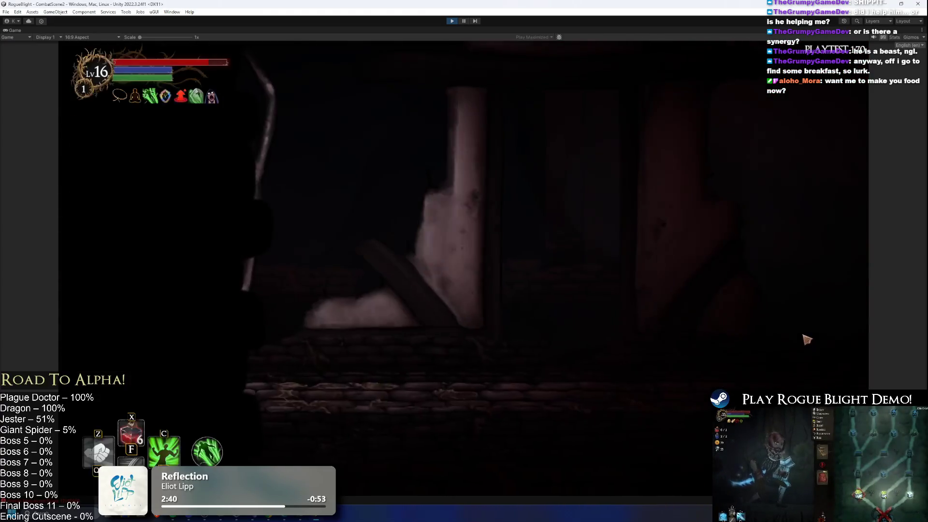
- Kill the next enemy, collect its loot, and rest at the campfire
{"action": "key", "text": "d"}
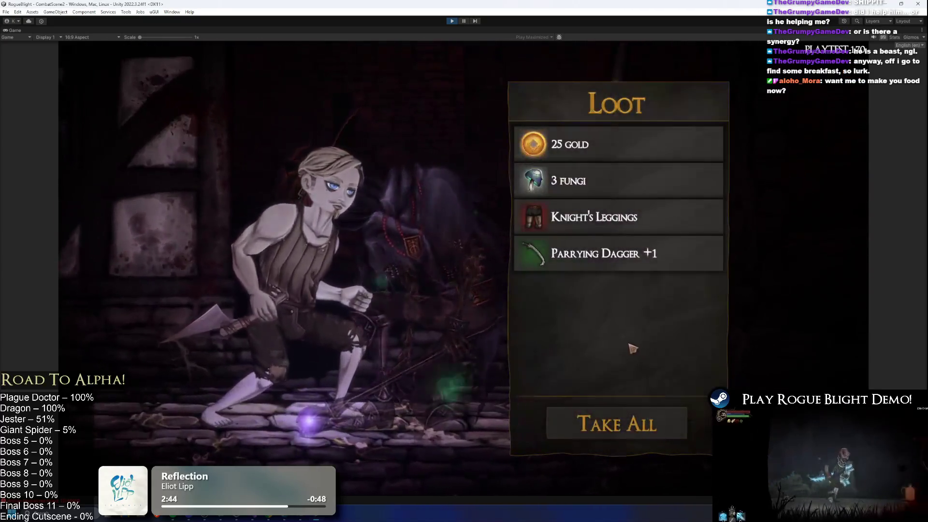
{"action": "key", "text": "e"}
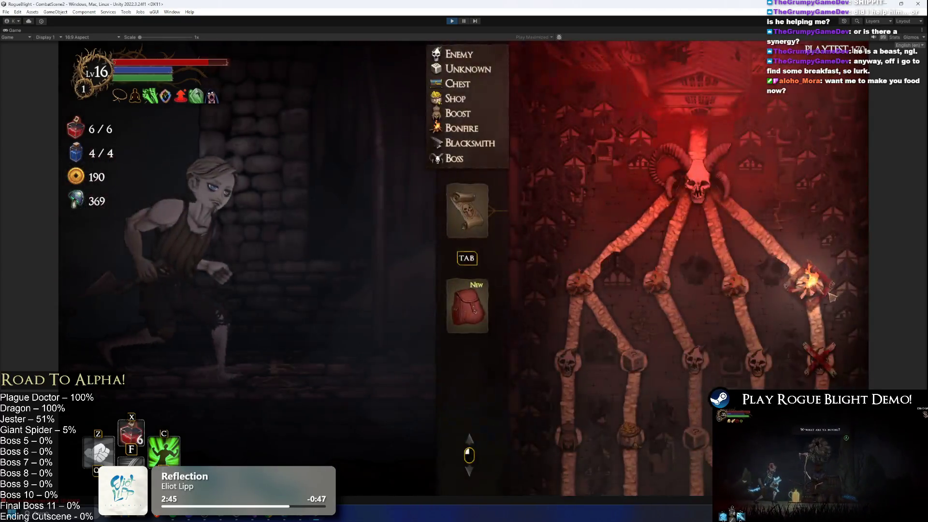
{"action": "key", "text": "d"}
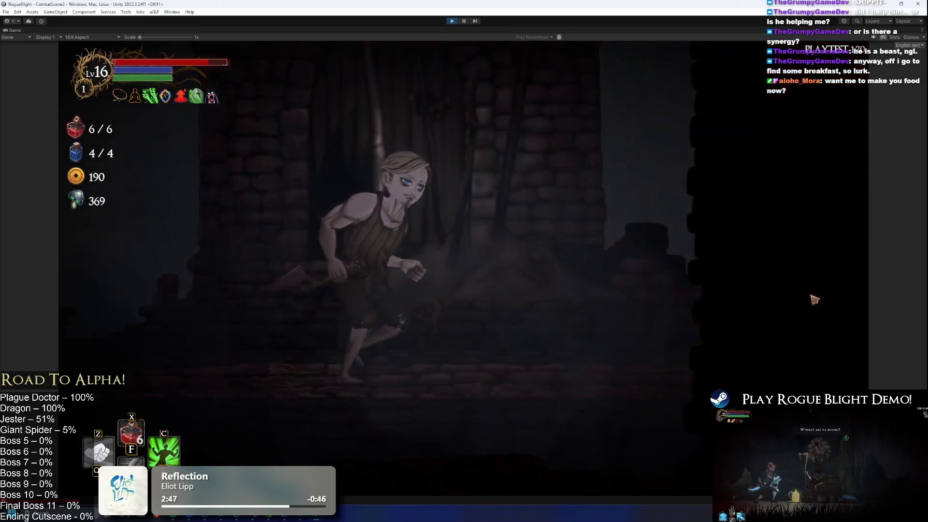
{"action": "key", "text": "e"}
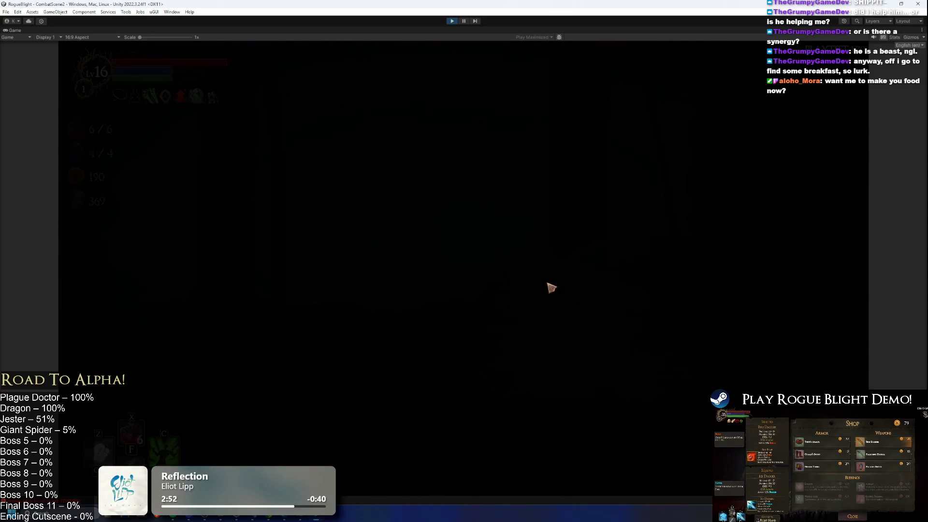
- Engage the skeletal dragon, dodging its fire and landing the first slashes
{"action": "key", "text": "d"}
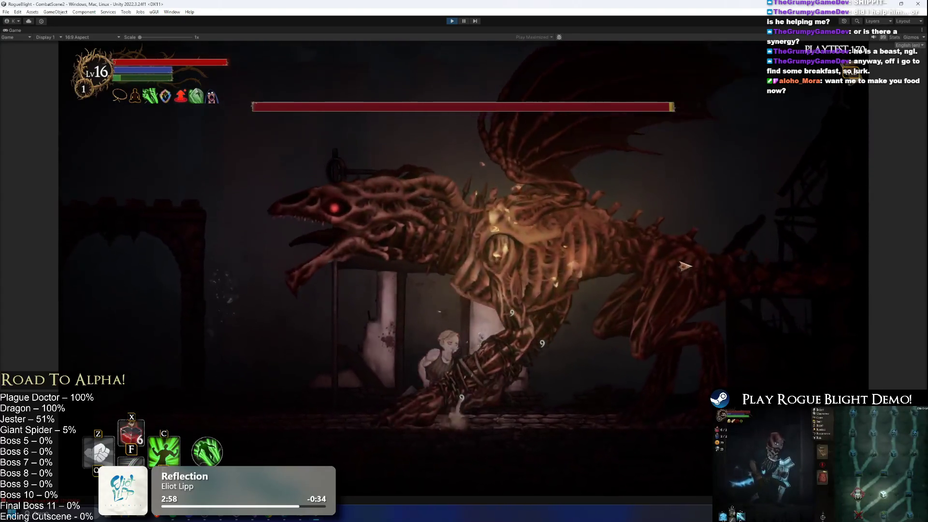
{"action": "key", "text": "a"}
{"action": "key", "text": "space"}
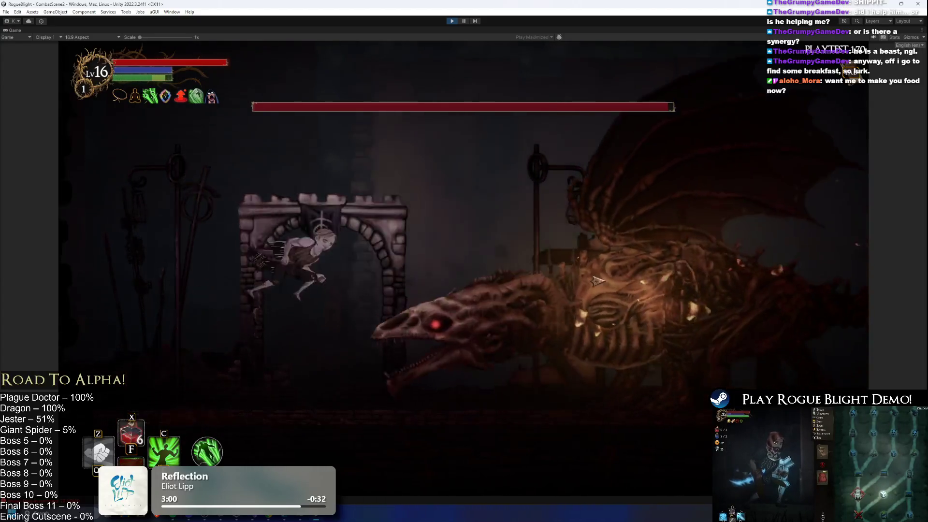
{"action": "key", "text": "a"}
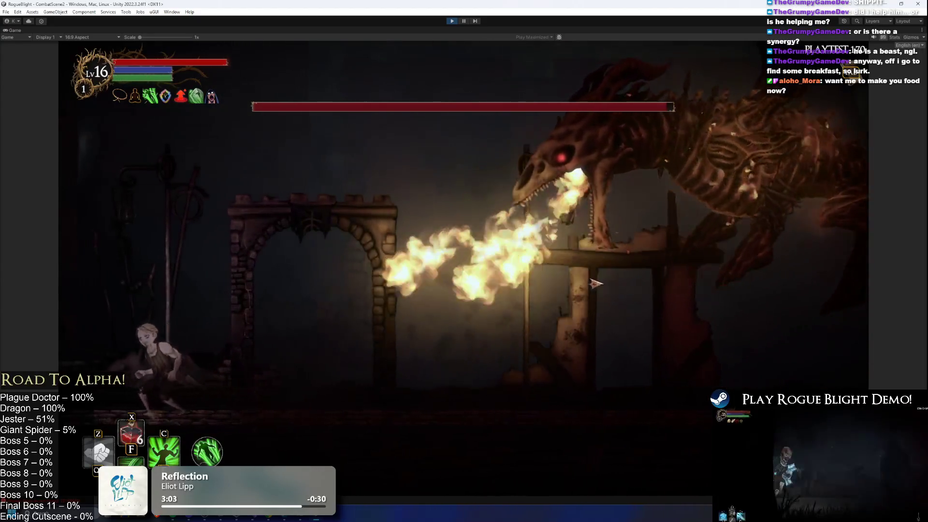
{"action": "key", "text": "d"}
{"action": "key", "text": "space"}
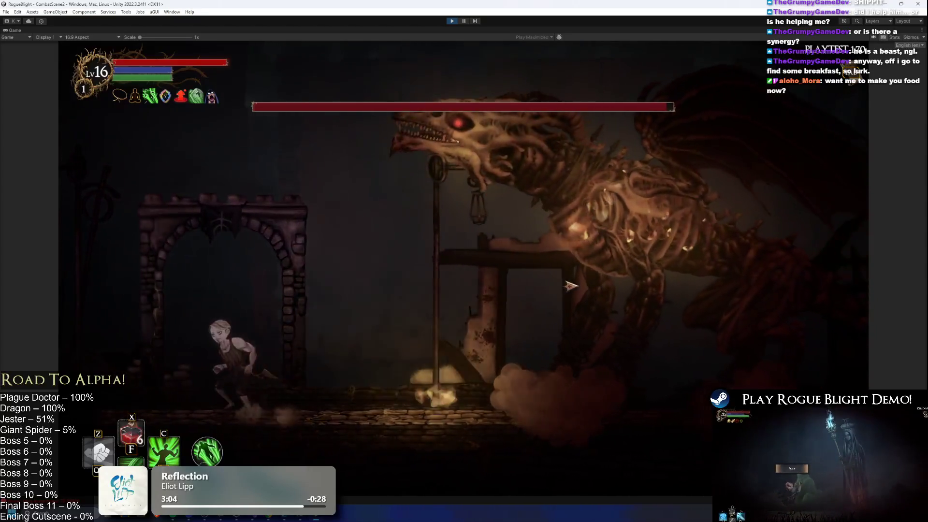
{"action": "key", "text": "d"}
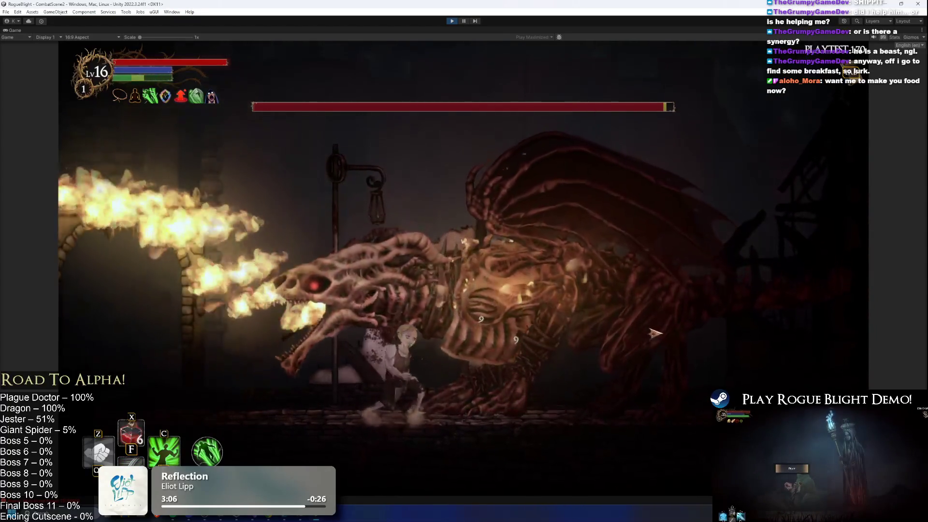
{"action": "key", "text": "m"}
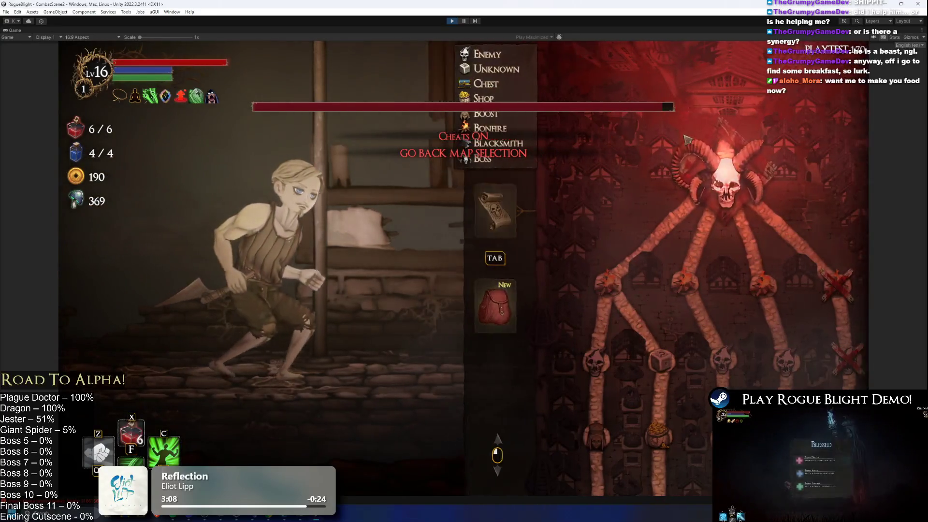
{"action": "key", "text": "m"}
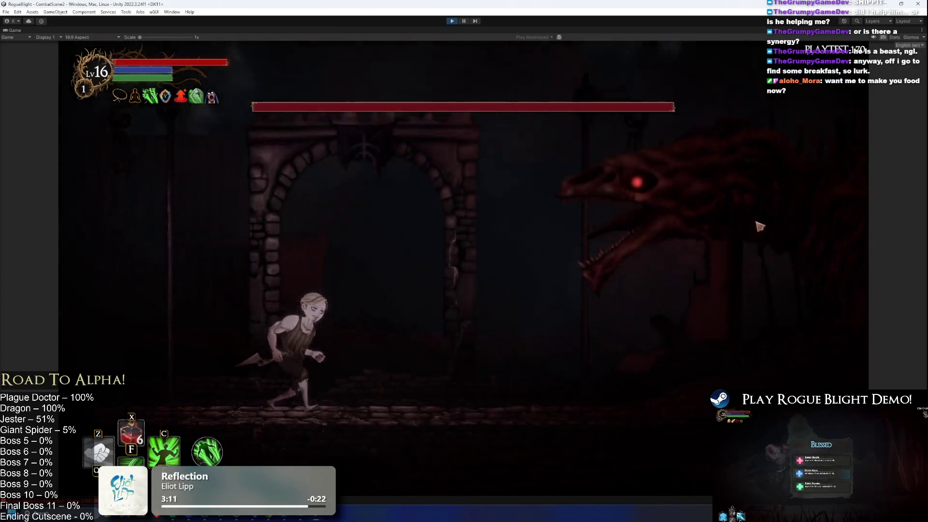
{"action": "key", "text": "d"}
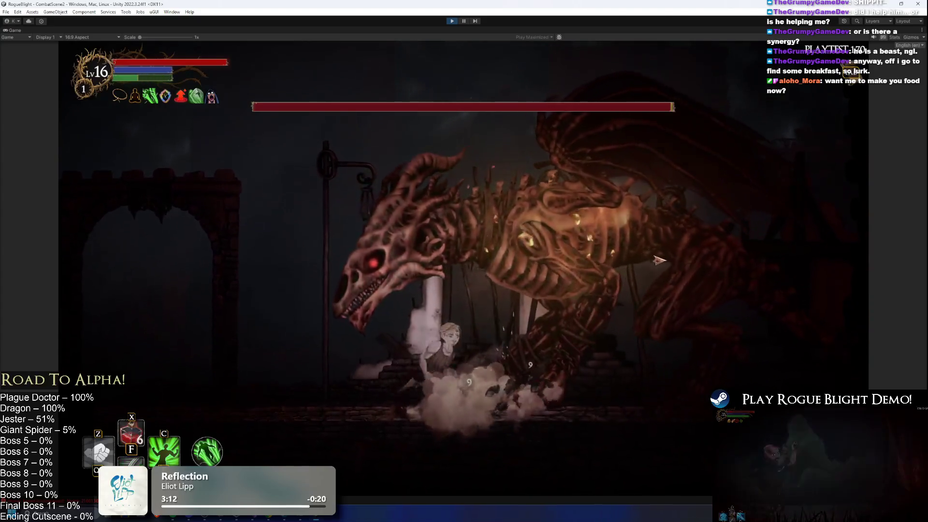
{"action": "key", "text": "a"}
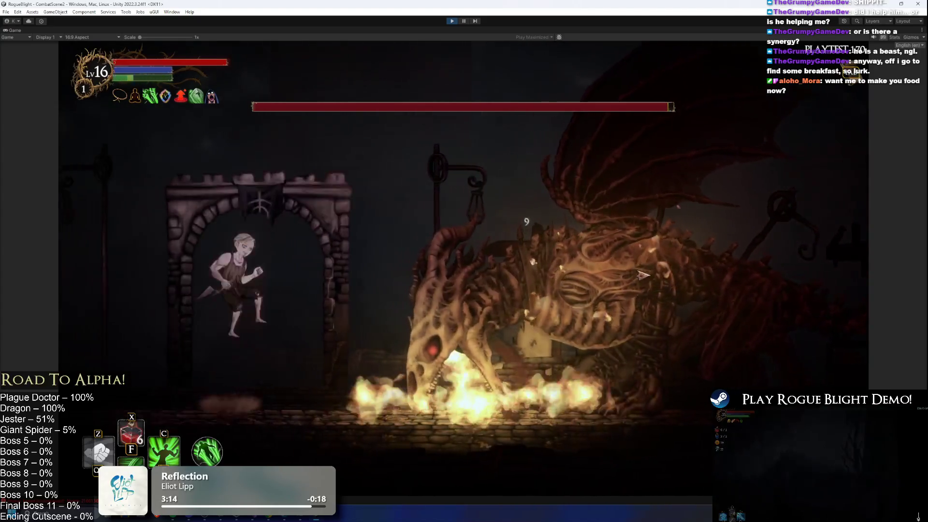
{"action": "key", "text": "space"}
{"action": "key", "text": "a"}
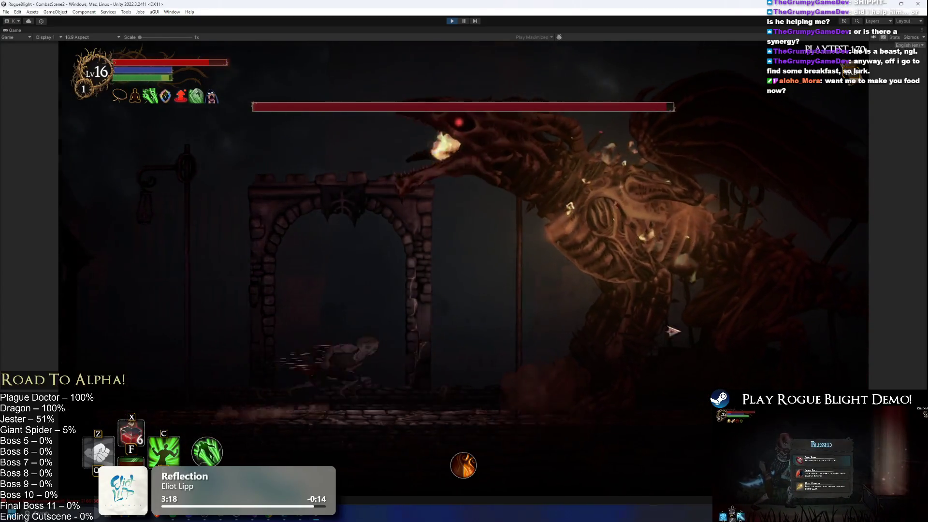
{"action": "left_click", "coordinate": [624, 319]}
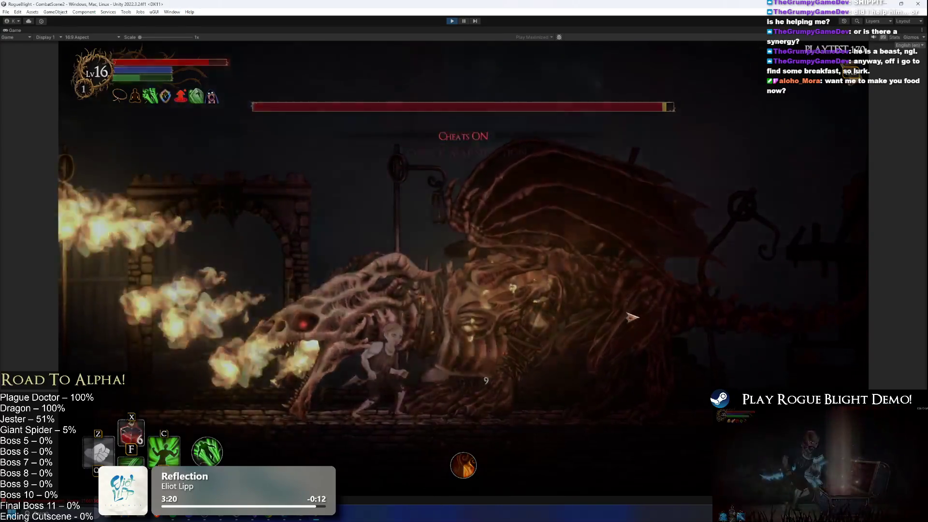
- Keep striking the dragon from beneath, including leaping slashes at its head
{"action": "key", "text": "Escape"}
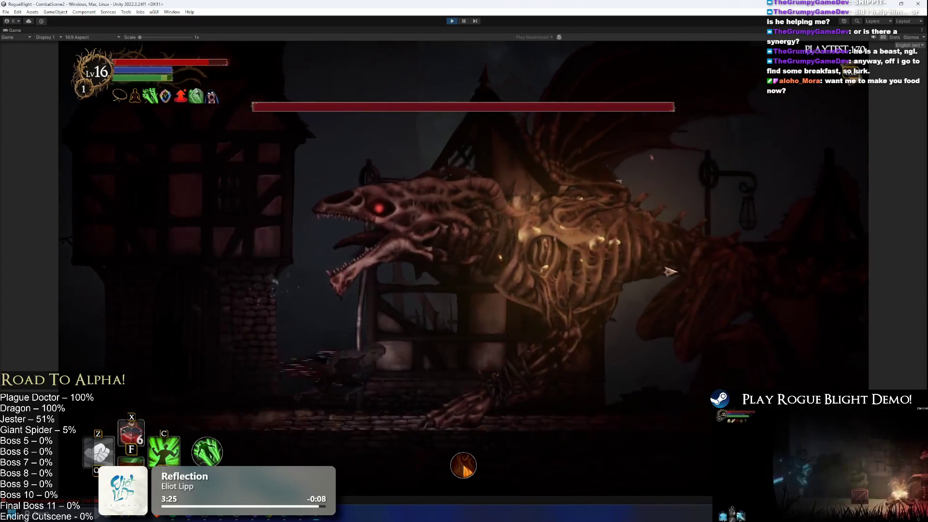
{"action": "left_click", "coordinate": [690, 284]}
{"action": "key", "text": "a"}
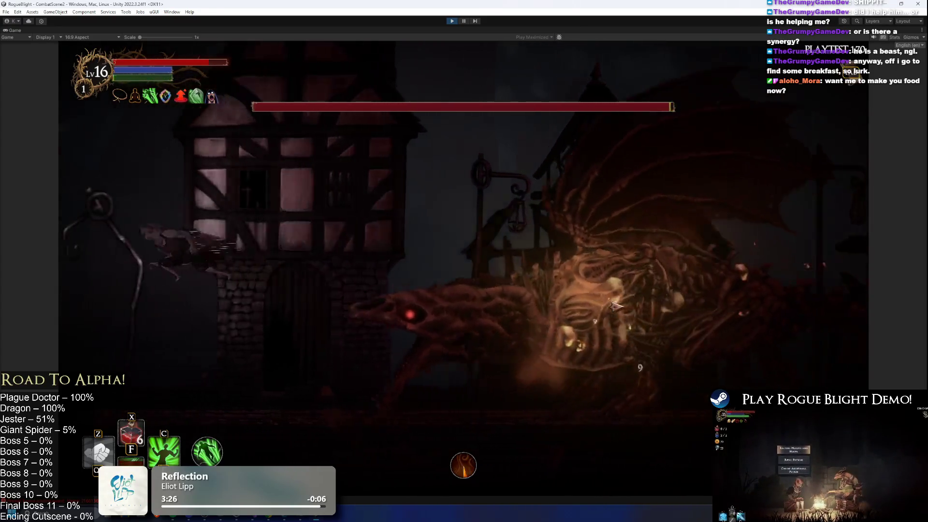
{"action": "key", "text": "d"}
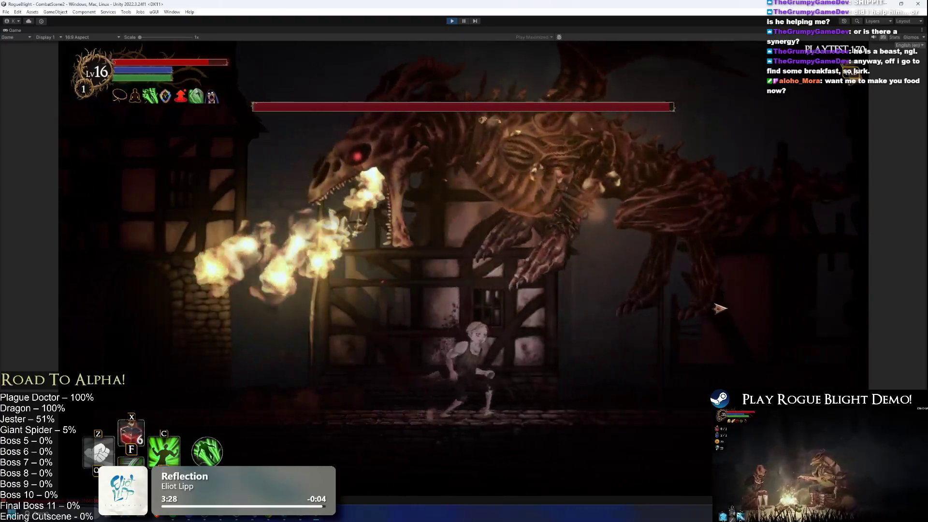
{"action": "left_click", "coordinate": [730, 308]}
{"action": "key", "text": "a"}
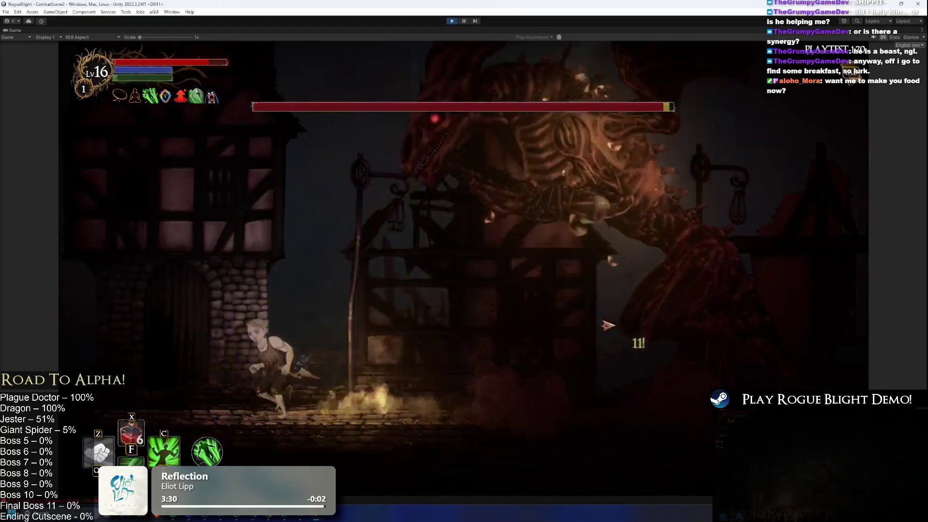
{"action": "key", "text": "d"}
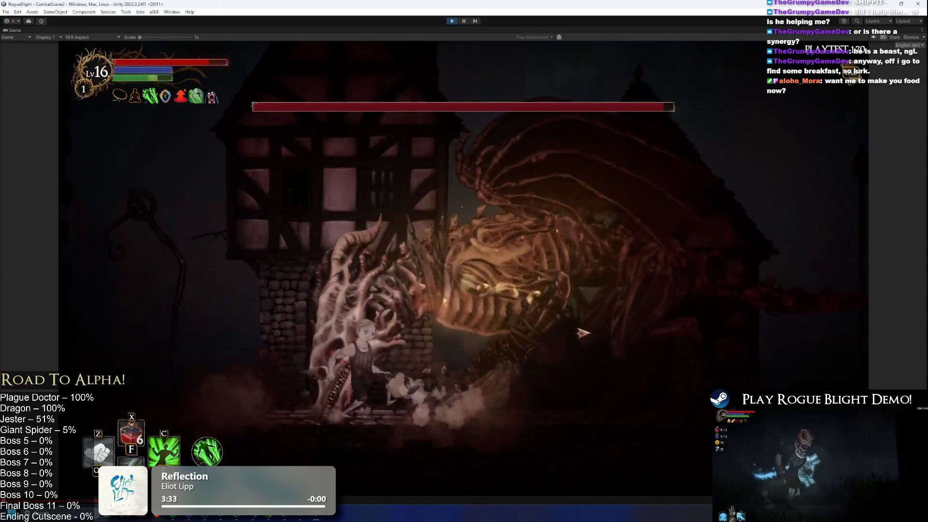
{"action": "left_click", "coordinate": [609, 329]}
{"action": "key", "text": "a"}
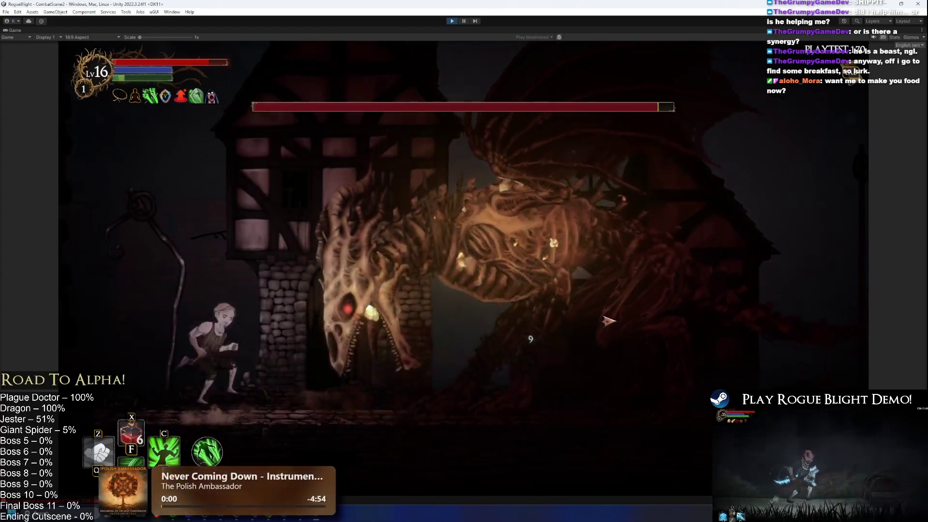
{"action": "key", "text": "space"}
{"action": "left_click", "coordinate": [606, 331]}
- Continue sword attacks on the dragon while running back and forth beneath it
{"action": "key", "text": "d"}
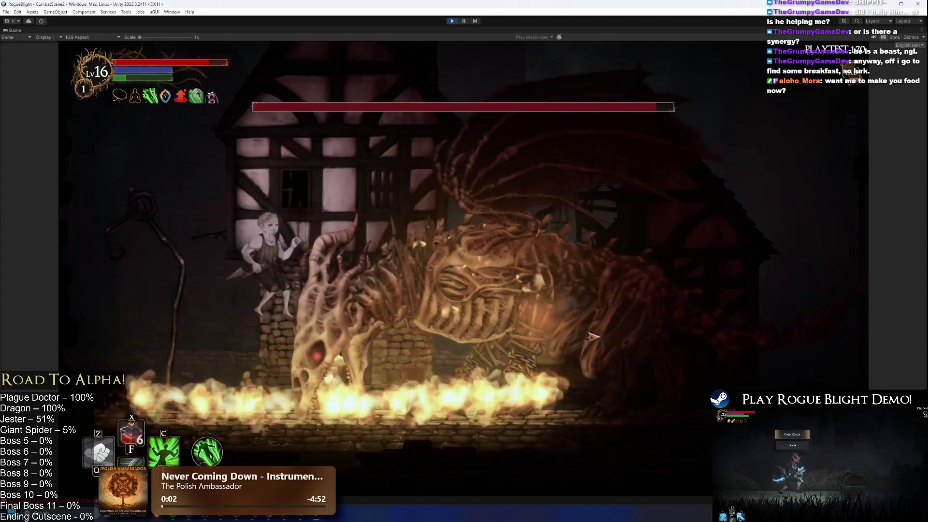
{"action": "key", "text": "a"}
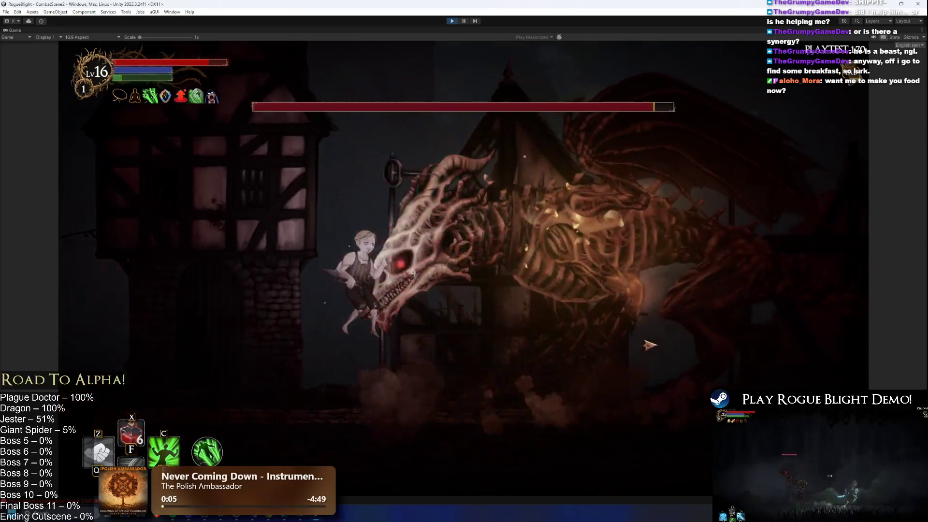
{"action": "key", "text": "d"}
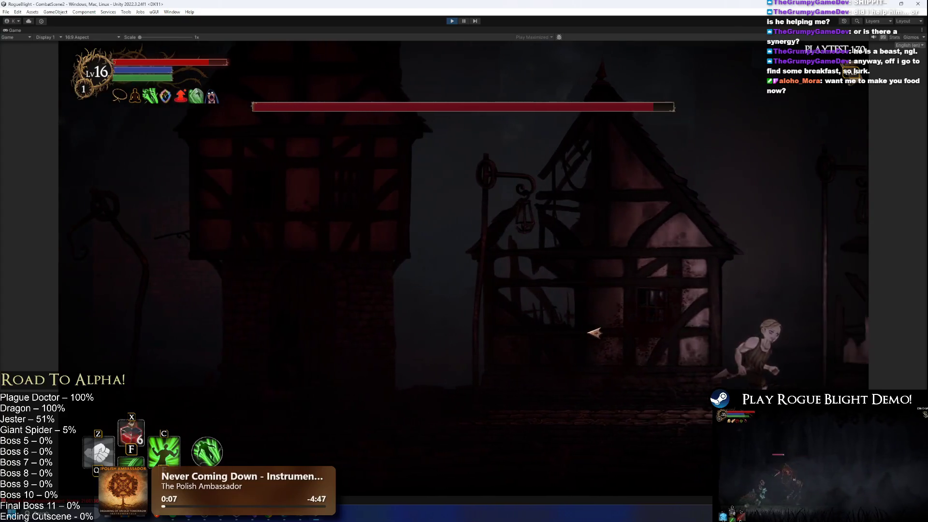
{"action": "key", "text": "a"}
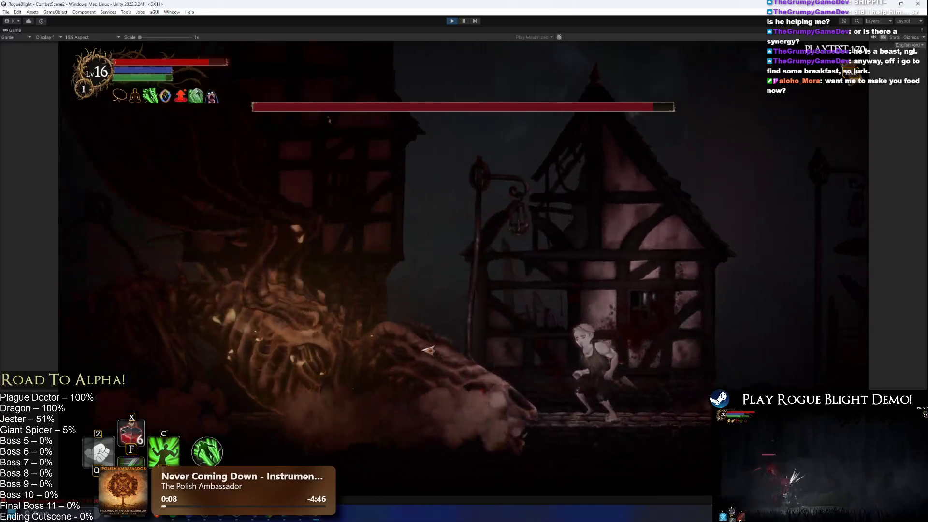
{"action": "key", "text": "j"}
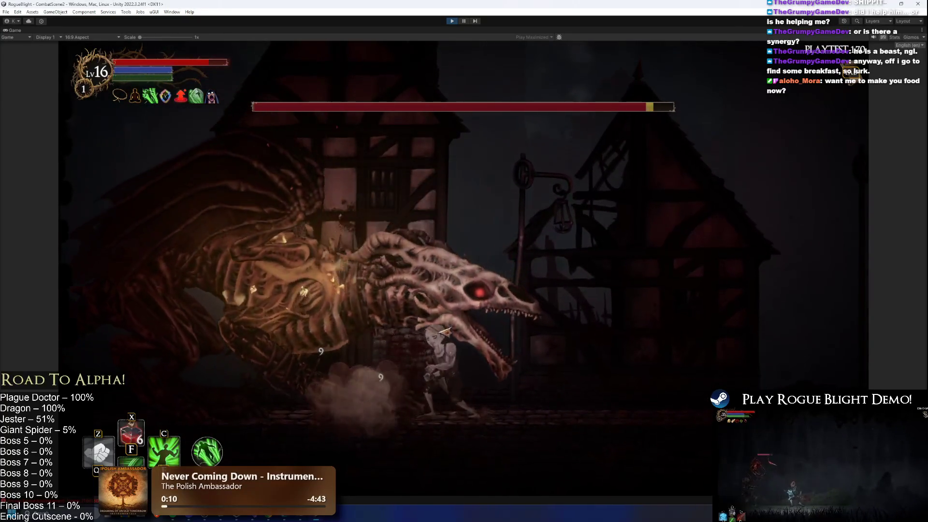
{"action": "key", "text": "a"}
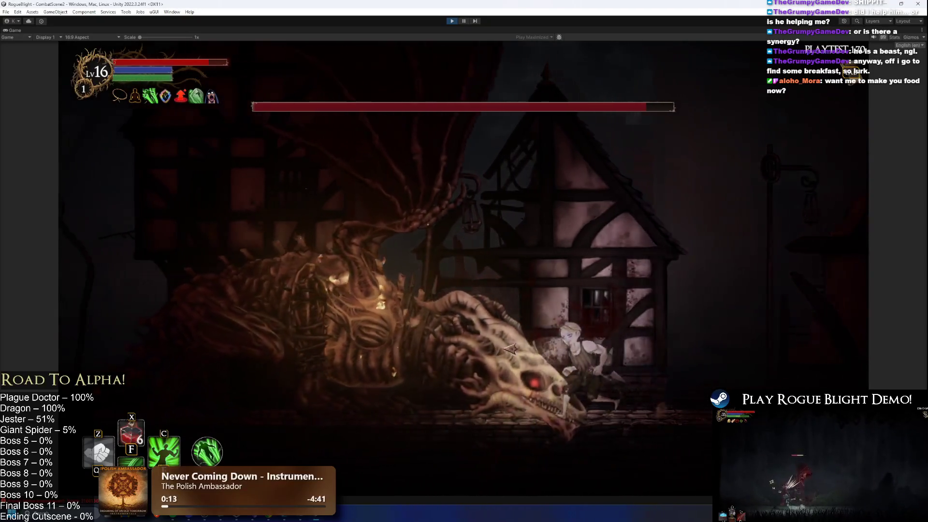
{"action": "key", "text": "j"}
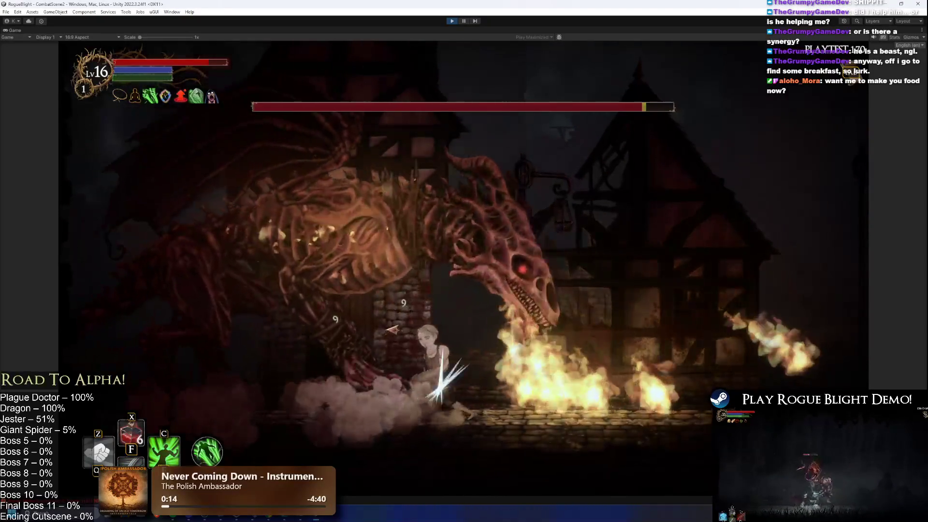
{"action": "key", "text": "d"}
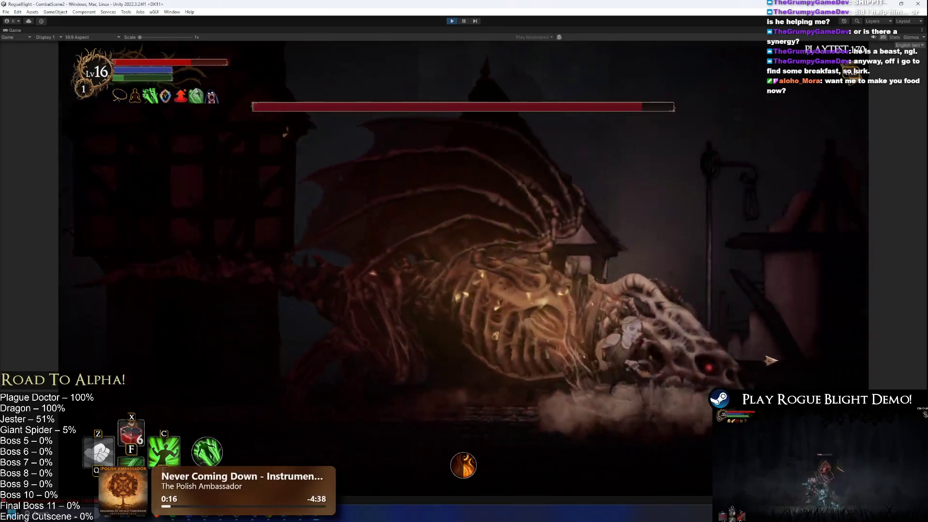
{"action": "key", "text": "d"}
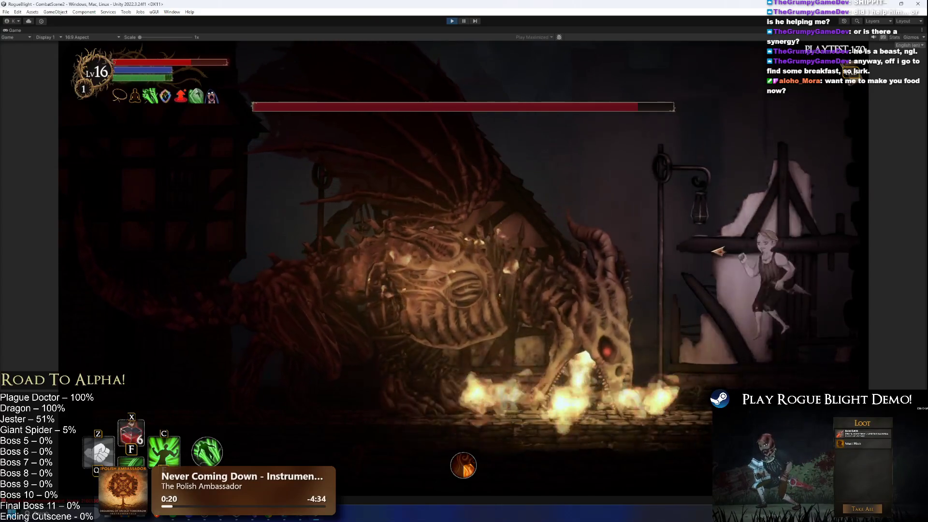
- Enable cheats and set all enemy health to 1, killing the Undead Dragon
{"action": "key", "text": "F1"}
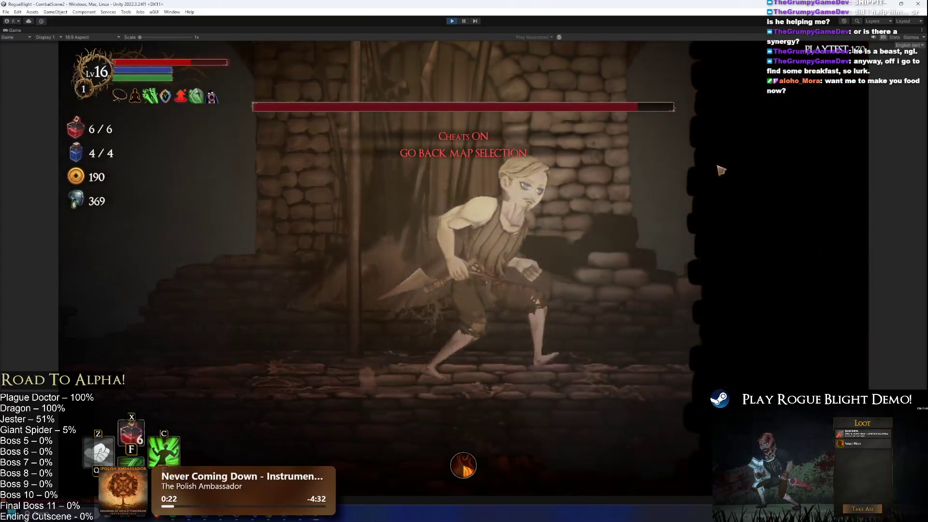
{"action": "key", "text": "F1"}
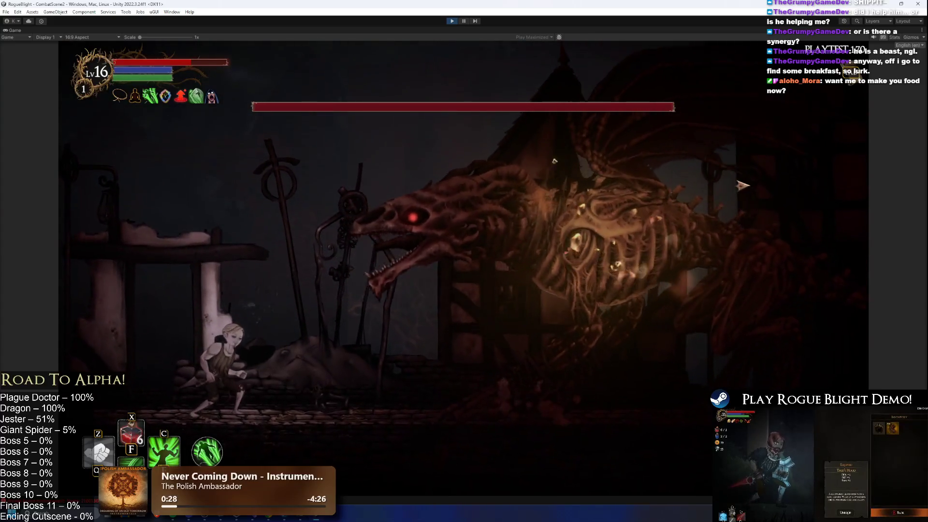
{"action": "key", "text": "F2"}
{"action": "key", "text": "F3"}
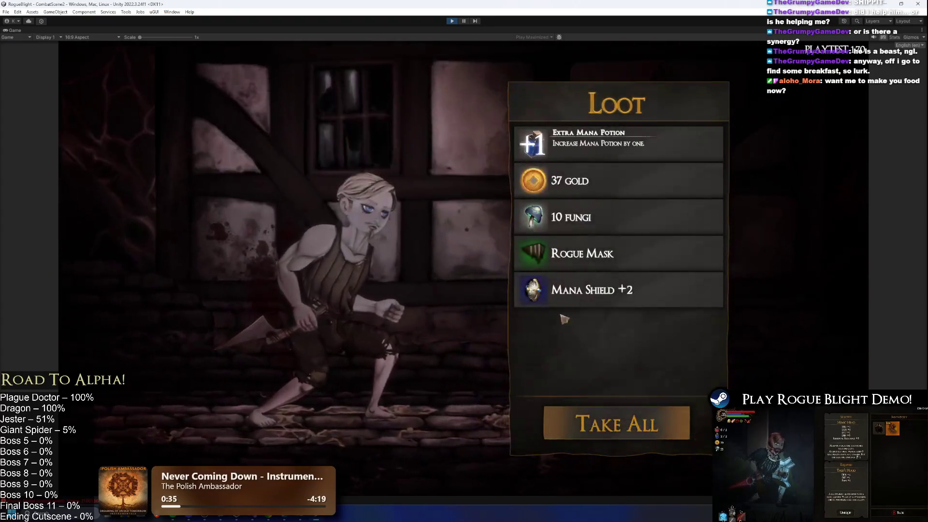
- Take the dragon's loot, including the Extra Mana Potion and Rogue Mask, and stop the playtest
{"action": "left_click", "coordinate": [610, 428]}
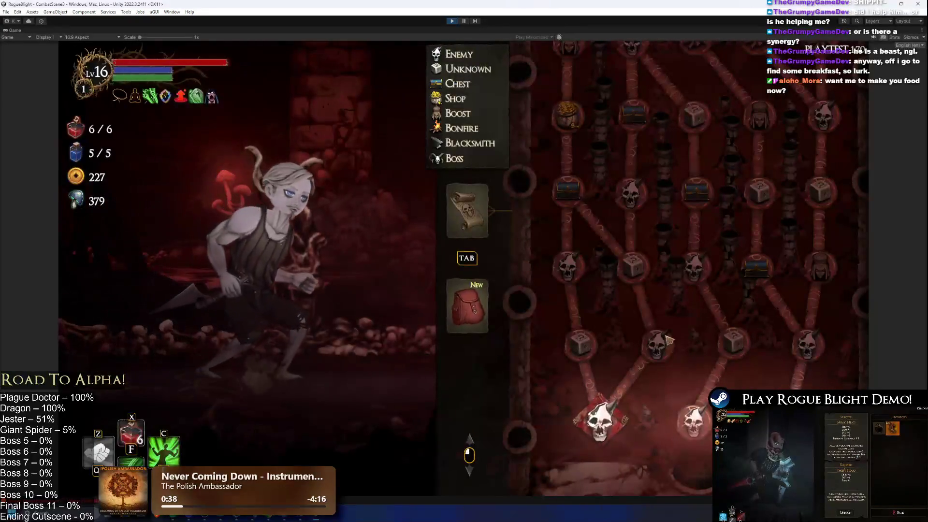
{"action": "left_click", "coordinate": [451, 22]}
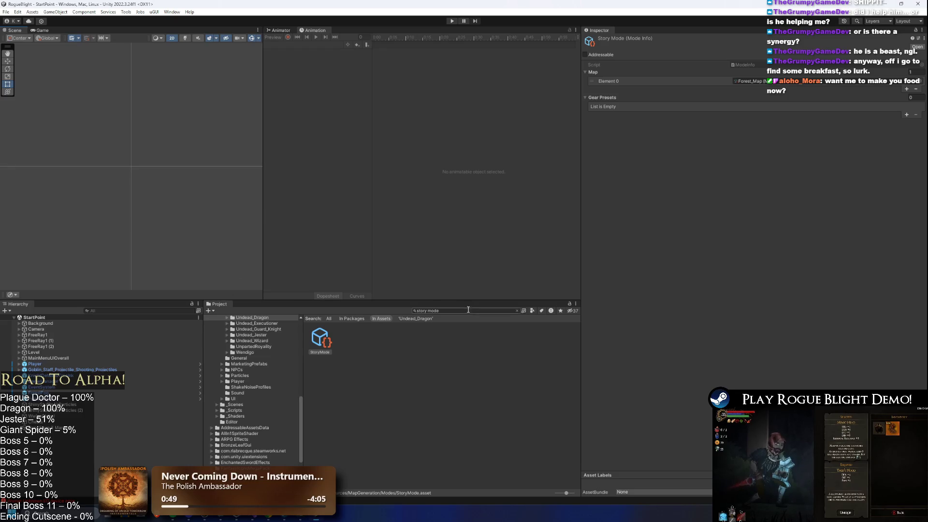
- Select UndeadDragon_Prefab and scroll to its Enemy Stats showing 1900 health and Final_boss_enemy type
{"action": "key", "text": "BackSpace"}
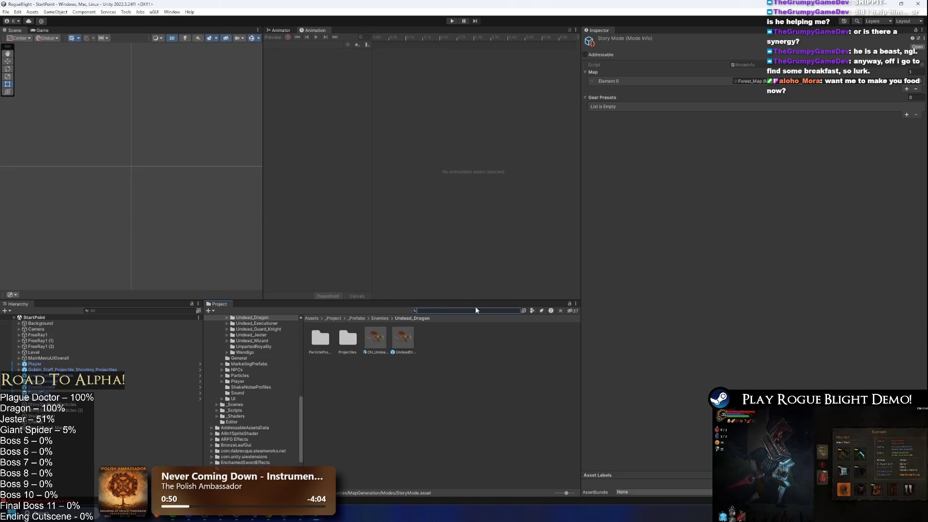
{"action": "left_click", "coordinate": [402, 338]}
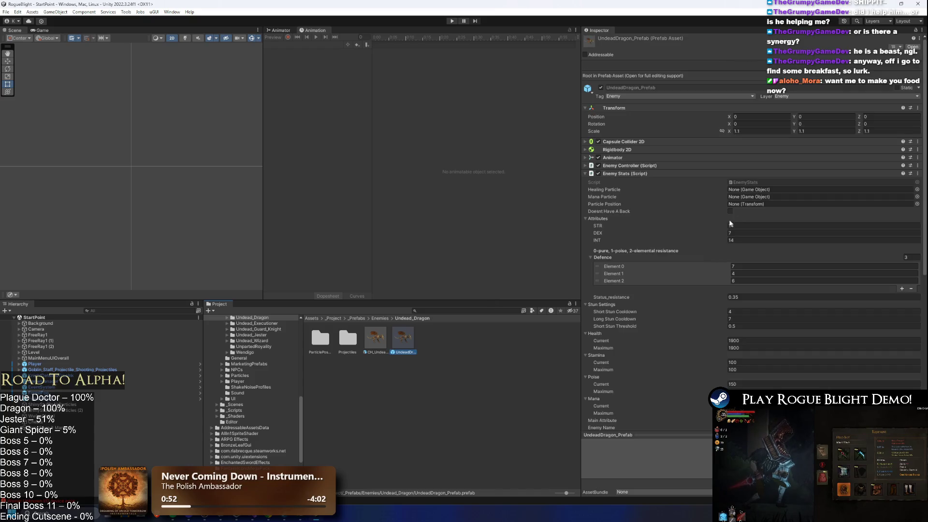
{"action": "scroll", "coordinate": [838, 229], "scroll_direction": "down", "scroll_amount": 2}
{"action": "scroll", "coordinate": [838, 229], "scroll_direction": "down", "scroll_amount": 5}
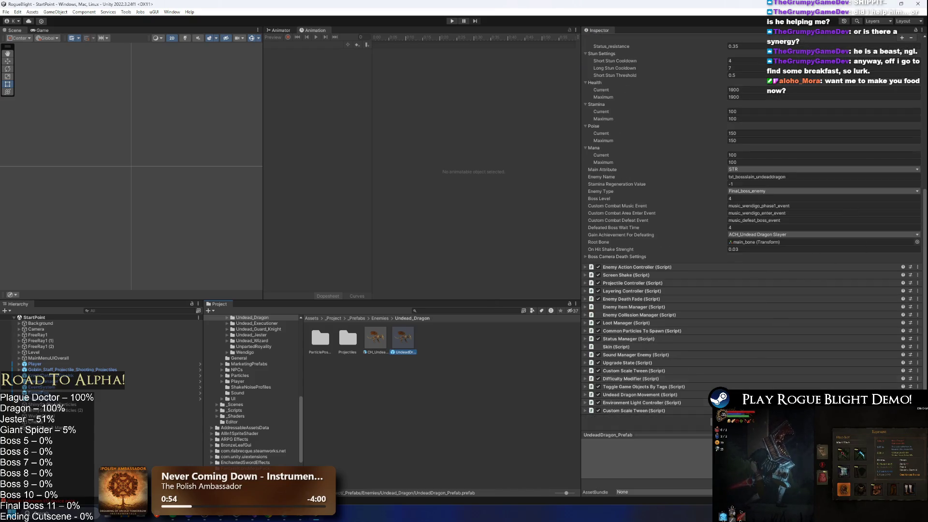
{"action": "left_click", "coordinate": [450, 311]}
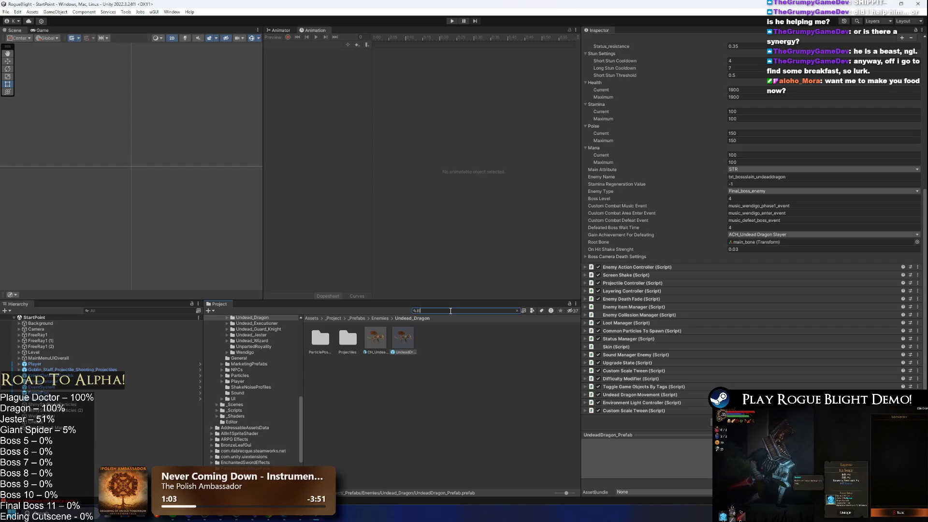
- Search 'drake prefa' and inspect the PrimeIlldrake and IlldrakeGuard prefab settings
{"action": "type", "text": "drake prefa"}
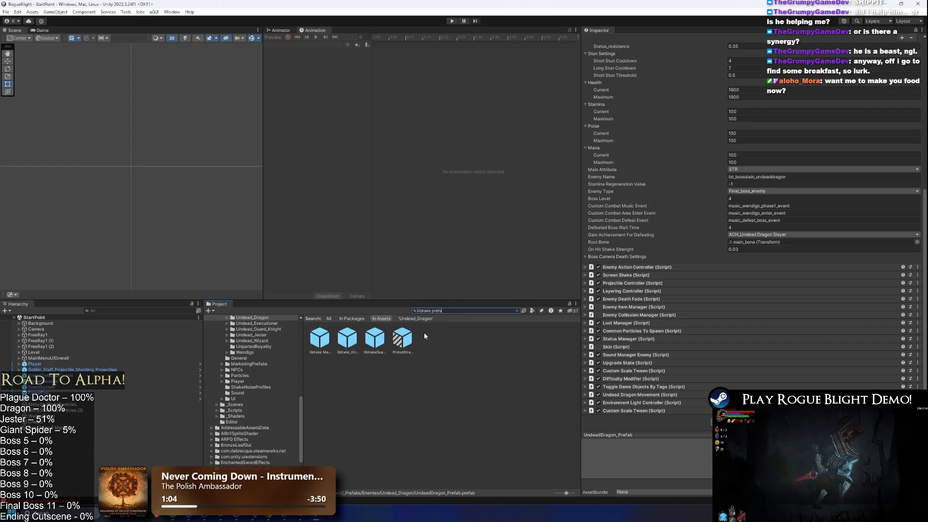
{"action": "left_click", "coordinate": [402, 337]}
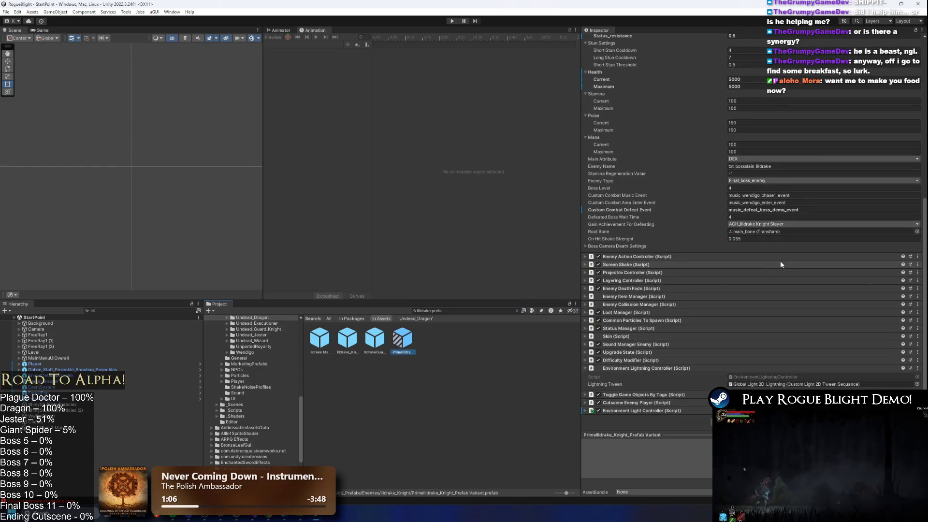
{"action": "key", "text": "Left"}
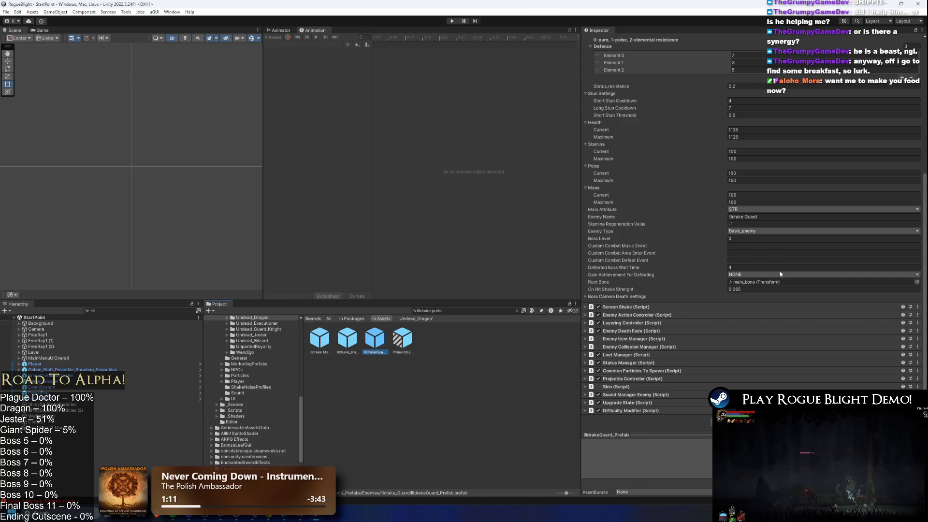
{"action": "scroll", "coordinate": [754, 256], "scroll_direction": "up", "scroll_amount": 5}
{"action": "left_click", "coordinate": [636, 98]}
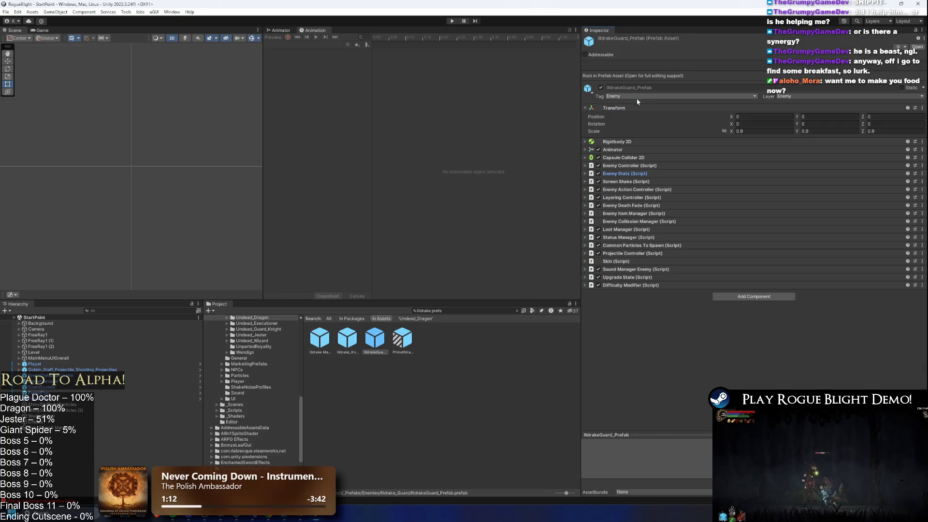
- Expand Illdrake_Knight's Cutscene Enemy Player, compare with PrimeIlldrake, and copy the component
{"action": "left_click", "coordinate": [347, 341]}
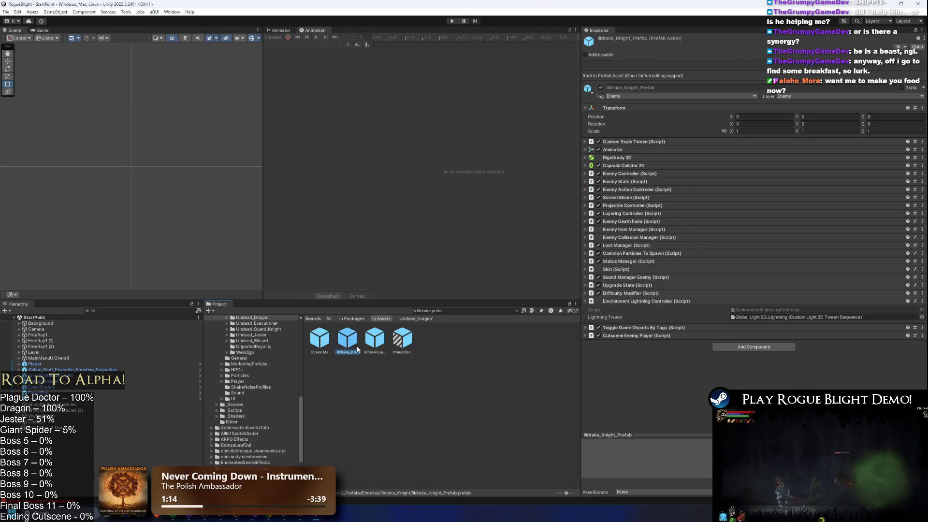
{"action": "left_click", "coordinate": [657, 301]}
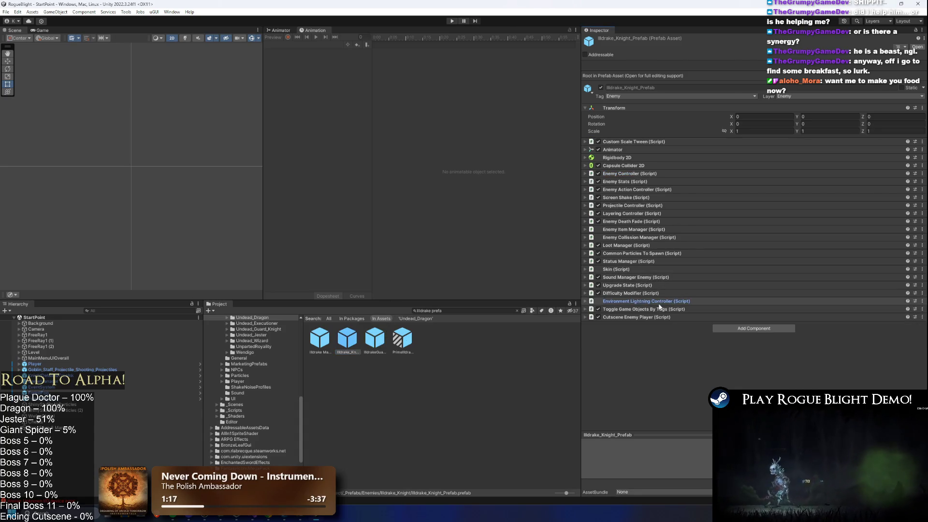
{"action": "left_click", "coordinate": [653, 317]}
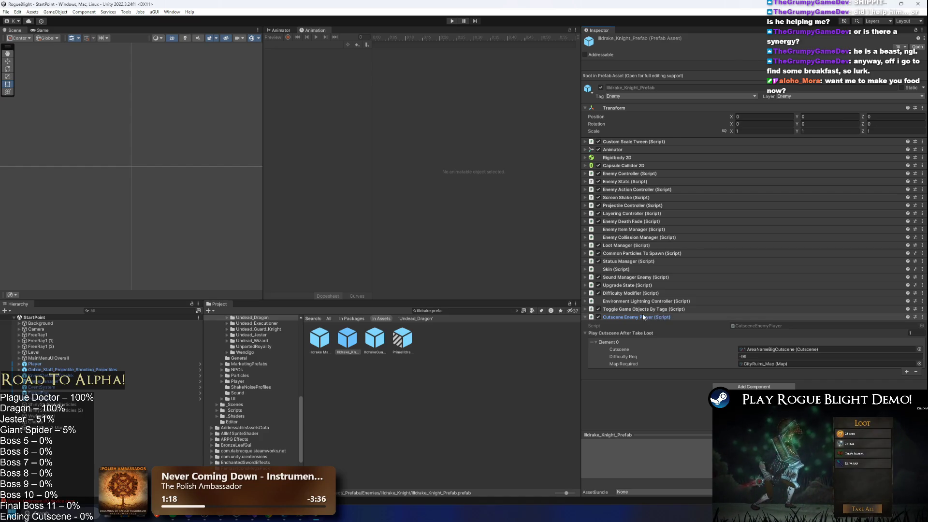
{"action": "left_click", "coordinate": [400, 340]}
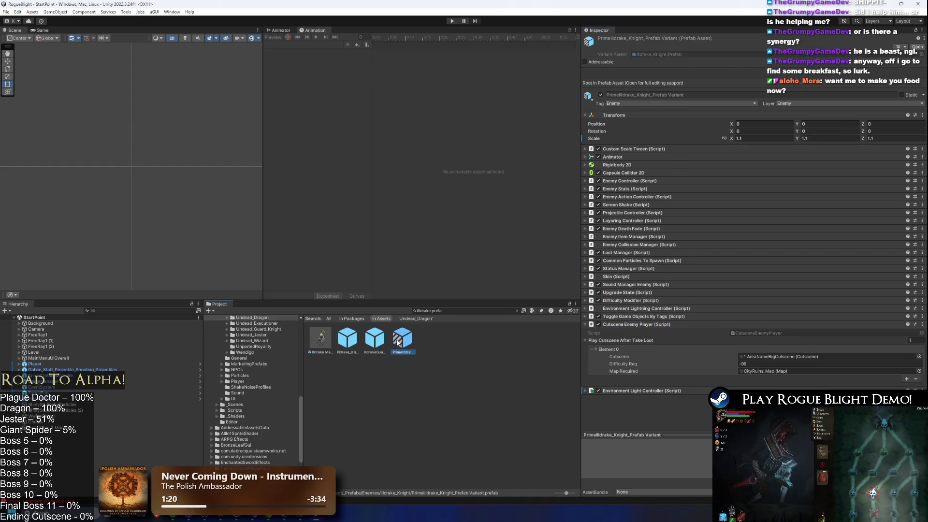
{"action": "left_click", "coordinate": [349, 344]}
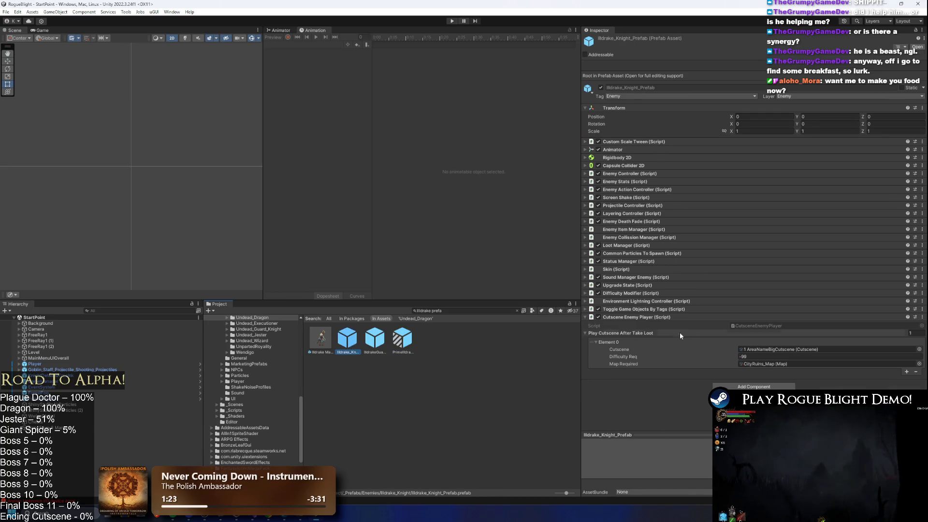
{"action": "right_click", "coordinate": [640, 318]}
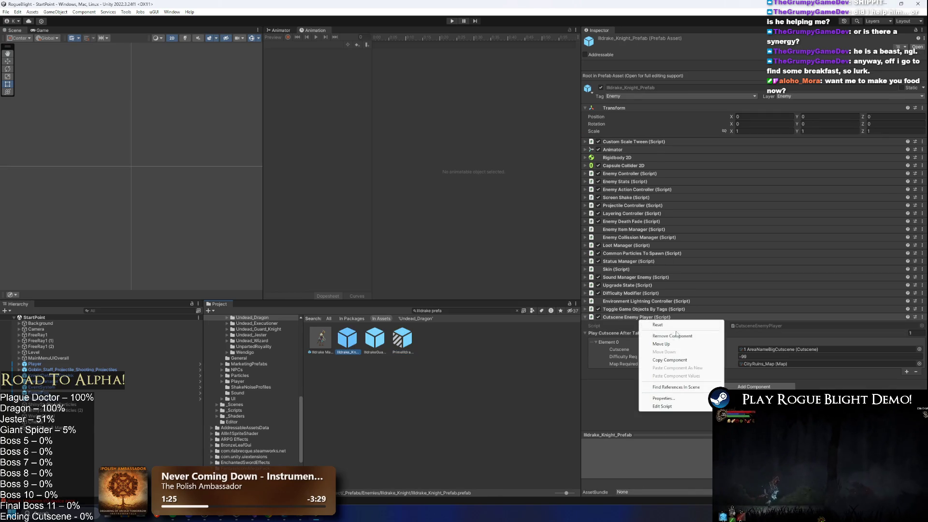
{"action": "left_click", "coordinate": [679, 360]}
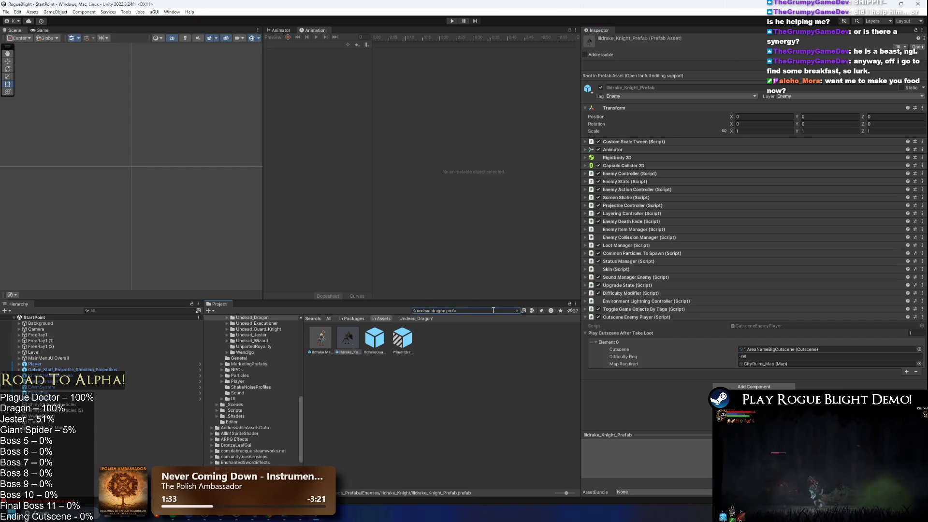
- Paste the Cutscene Enemy Player onto the UndeadDragon prefab, check the CH_UndeadDragon variant, and enter play mode
{"action": "right_click", "coordinate": [622, 325]}
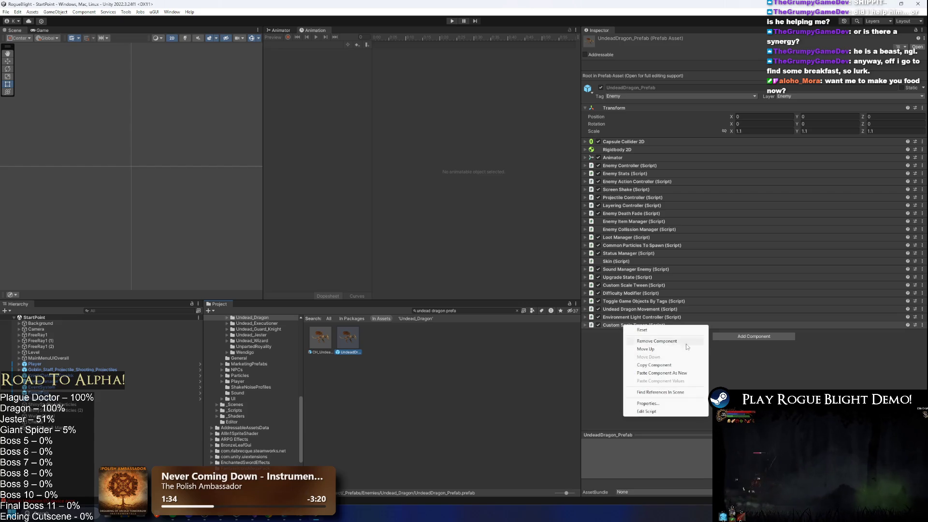
{"action": "left_click", "coordinate": [689, 373]}
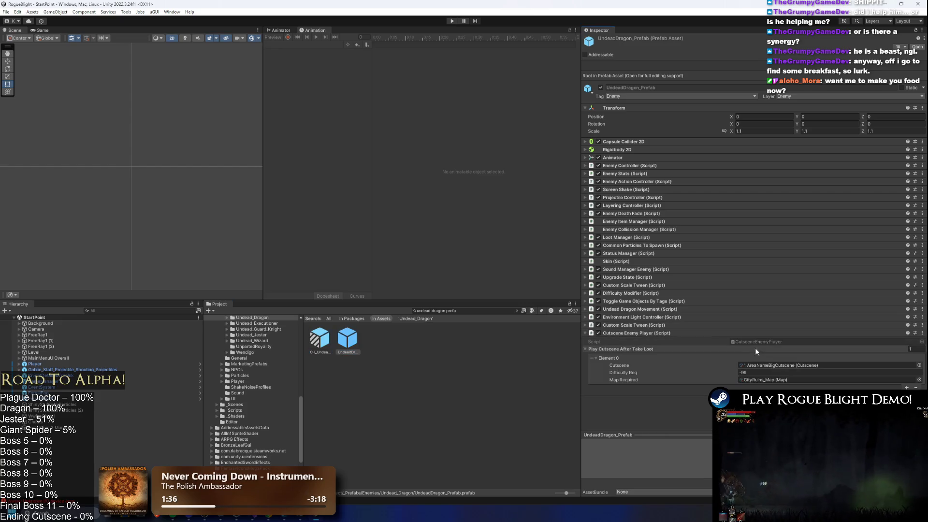
{"action": "left_click", "coordinate": [317, 343]}
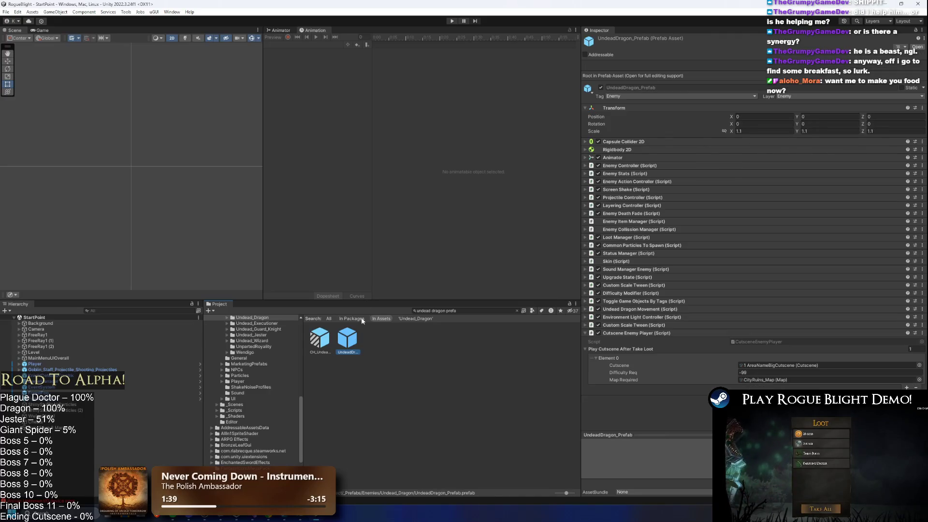
{"action": "left_click", "coordinate": [451, 21]}
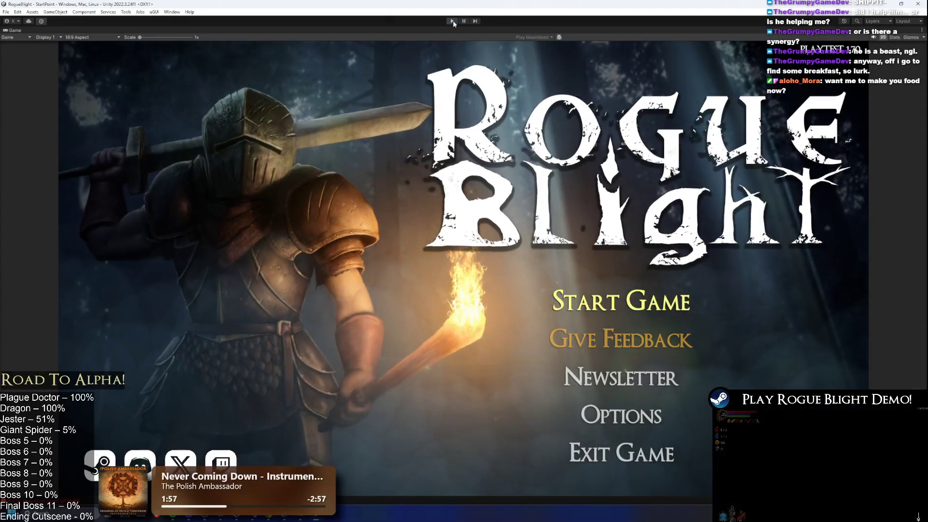
- Stop play mode, set StoryMode's Map Element 0 to CityRuins_Map, and play again
{"action": "left_click", "coordinate": [452, 21]}
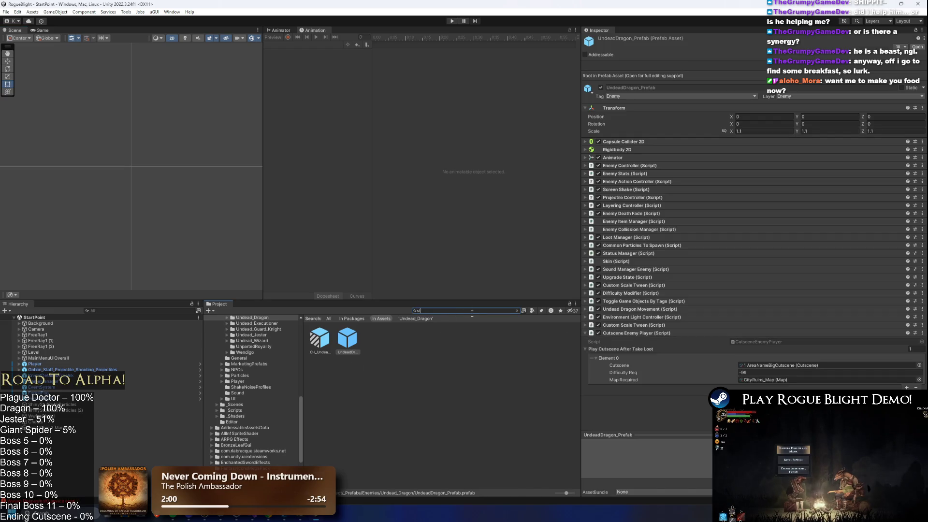
{"action": "type", "text": "ory mode"}
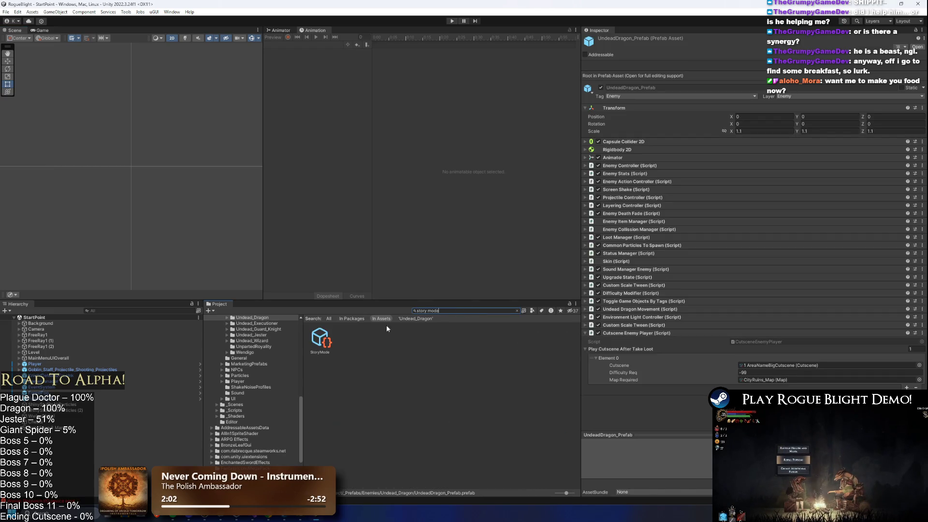
{"action": "left_click", "coordinate": [321, 339]}
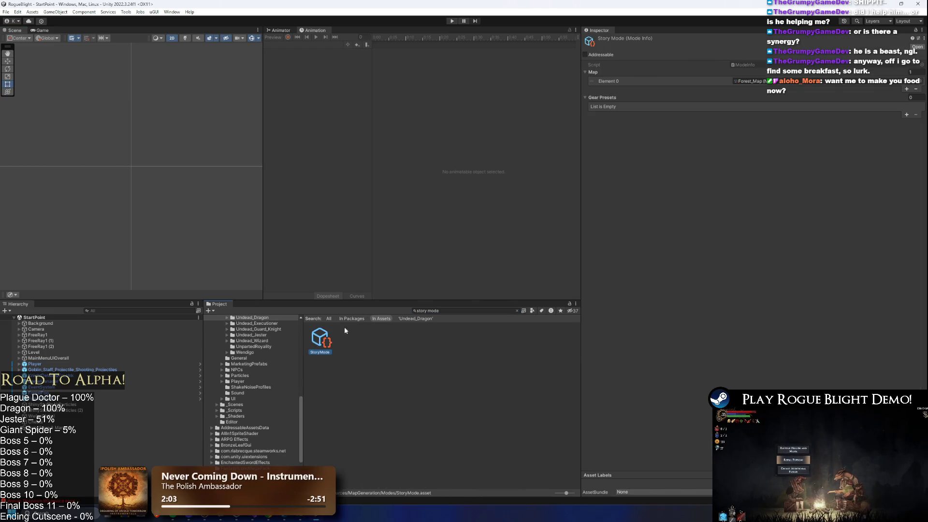
{"action": "left_click", "coordinate": [921, 82]}
{"action": "type", "text": "ore"}
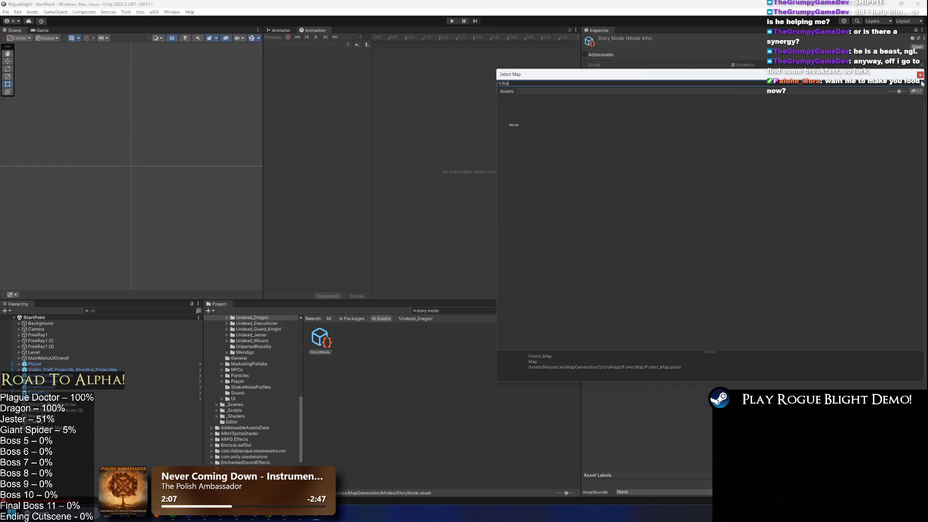
{"action": "key", "text": "BackSpace"}
{"action": "key", "text": "BackSpace"}
{"action": "key", "text": "BackSpace"}
{"action": "type", "text": "city"}
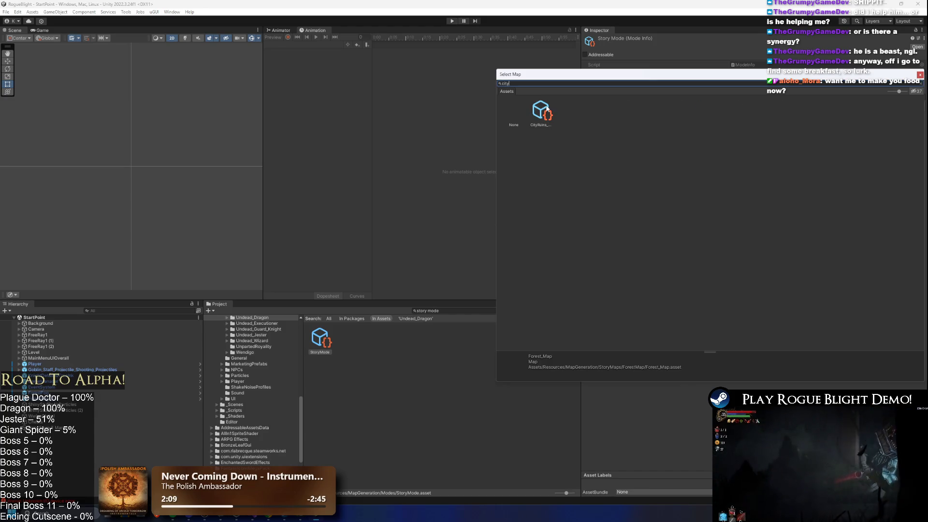
{"action": "double_click", "coordinate": [542, 112]}
{"action": "left_click", "coordinate": [452, 21]}
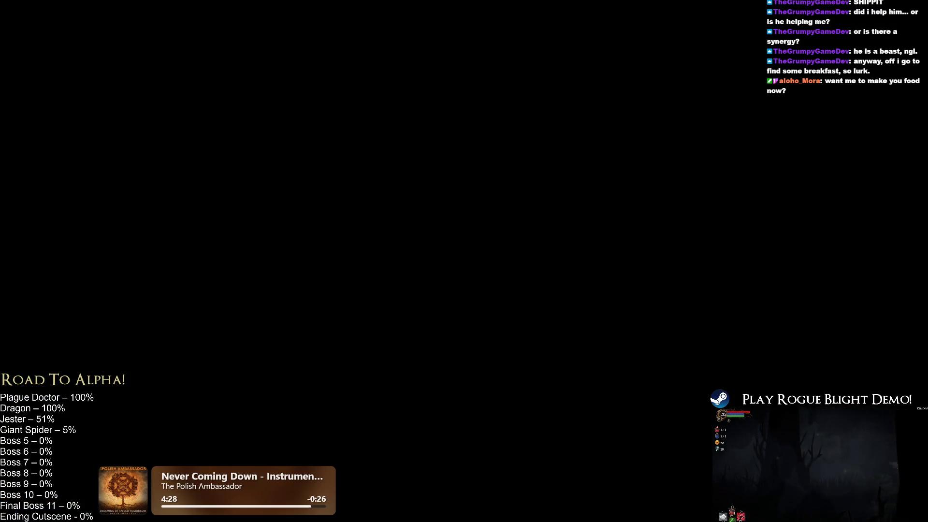
{"action": "key", "text": "ctrl+shift+Escape"}
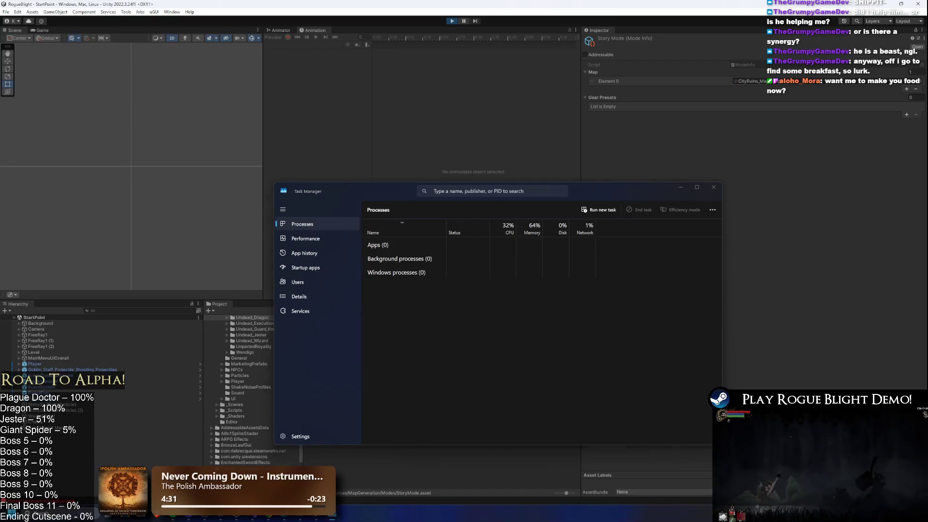
- Launch a Command Prompt window through the Windows cmd search
{"action": "key", "text": "super"}
{"action": "type", "text": "cmd"}
{"action": "key", "text": "Return"}
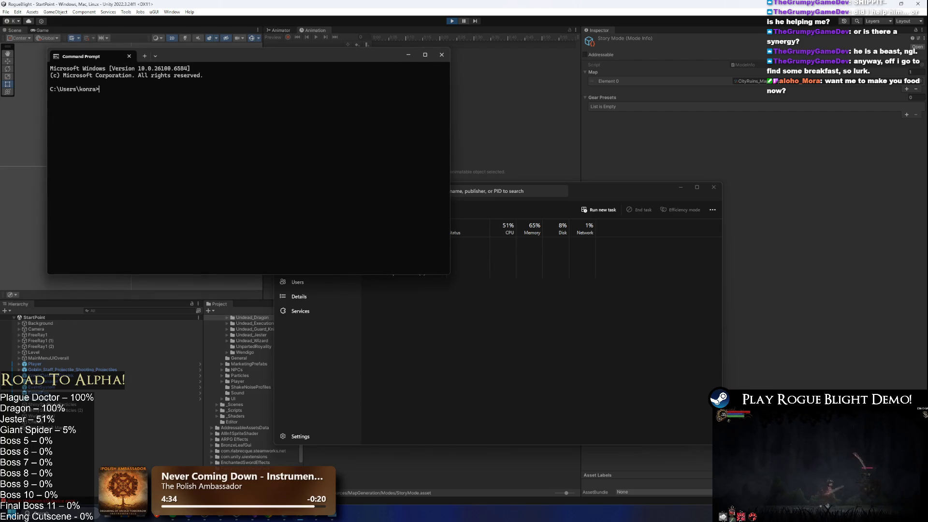
- Move the Bosses spreadsheet window aside and make the Command Prompt taller
{"action": "key", "text": "alt+Tab"}
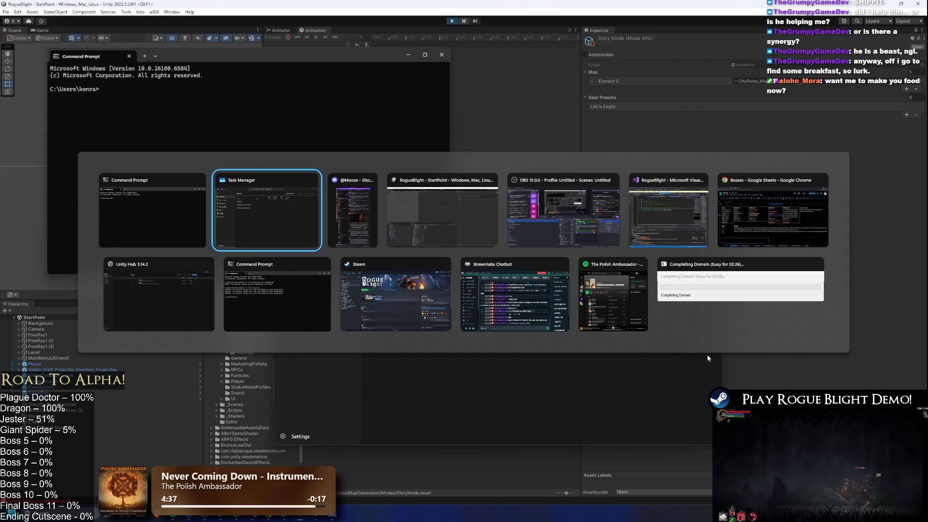
{"action": "left_click", "coordinate": [789, 233]}
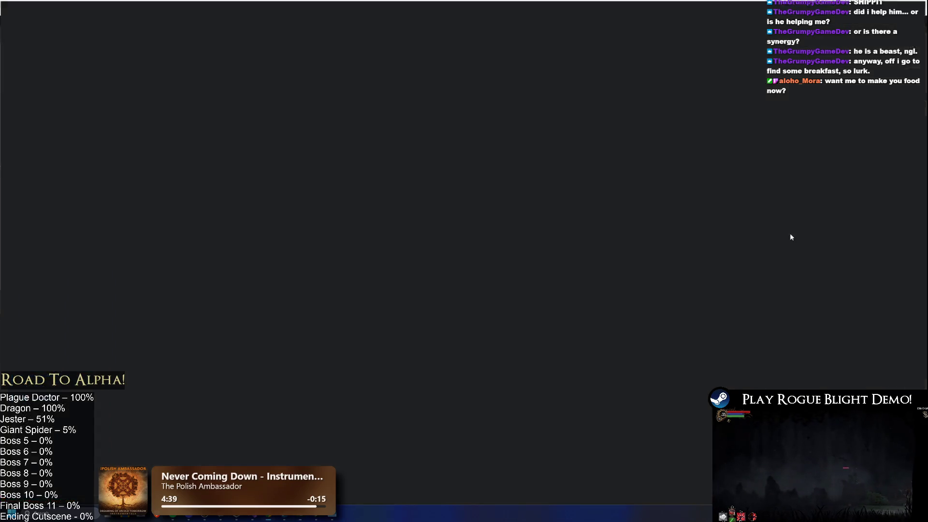
{"action": "key", "text": "super+shift+Right"}
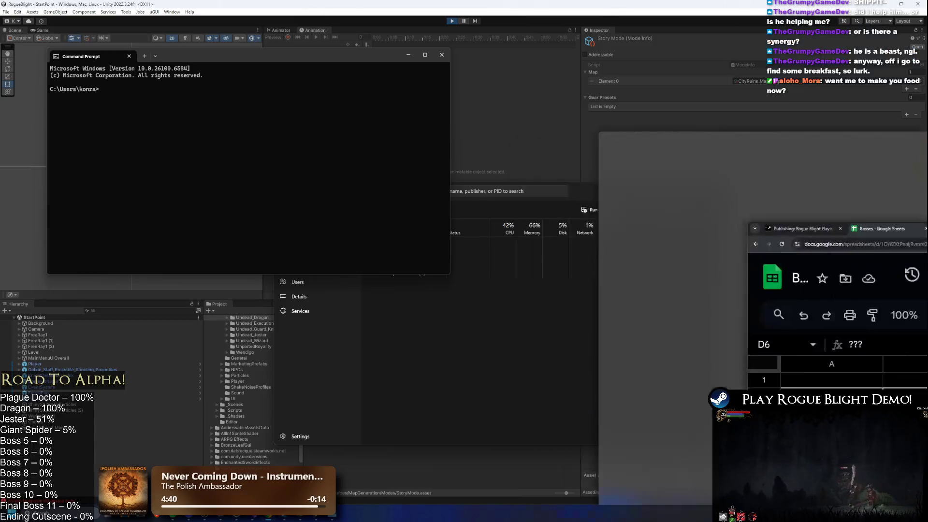
{"action": "mouse_move", "coordinate": [404, 98]}
{"action": "left_mouse_down"}
{"action": "mouse_move", "coordinate": [299, 5]}
{"action": "mouse_move", "coordinate": [270, 61]}
{"action": "mouse_move", "coordinate": [356, 108]}
{"action": "mouse_move", "coordinate": [353, 234]}
{"action": "left_mouse_up"}
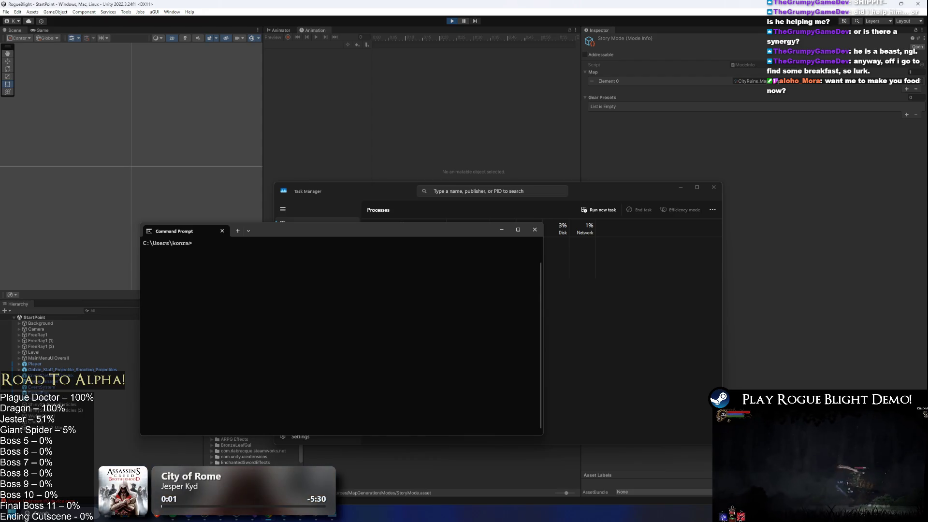
- Run taskkill /IM /F "unity.exe", then rerun it after correcting the command name
{"action": "type", "text": "ta"}
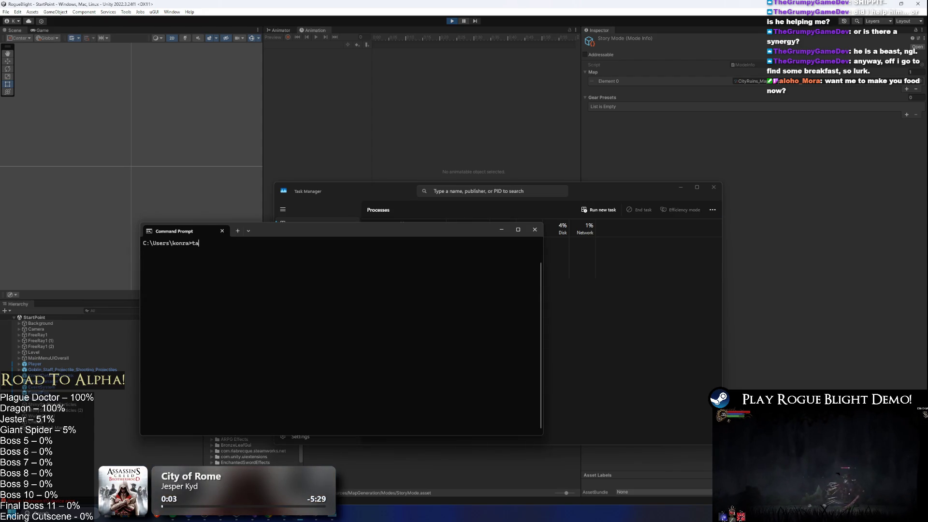
{"action": "type", "text": "skkill /IM "}
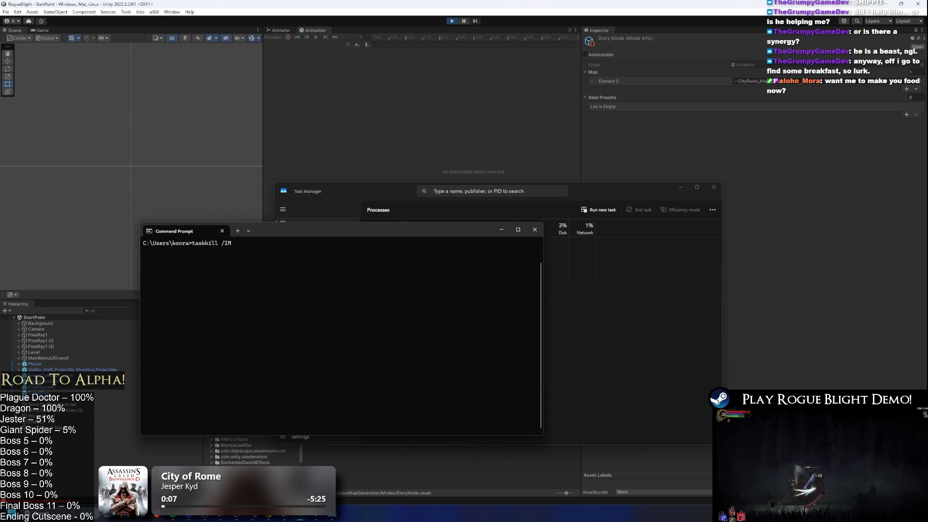
{"action": "type", "text": "\"unity"}
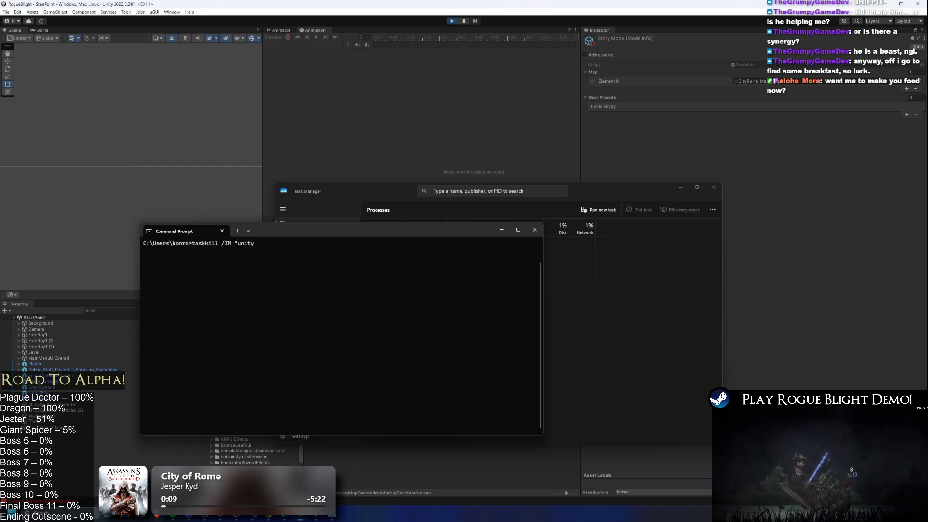
{"action": "key", "text": "BackSpace"}
{"action": "key", "text": "BackSpace"}
{"action": "key", "text": "BackSpace"}
{"action": "key", "text": "BackSpace"}
{"action": "key", "text": "BackSpace"}
{"action": "key", "text": "BackSpace"}
{"action": "type", "text": "/F "}
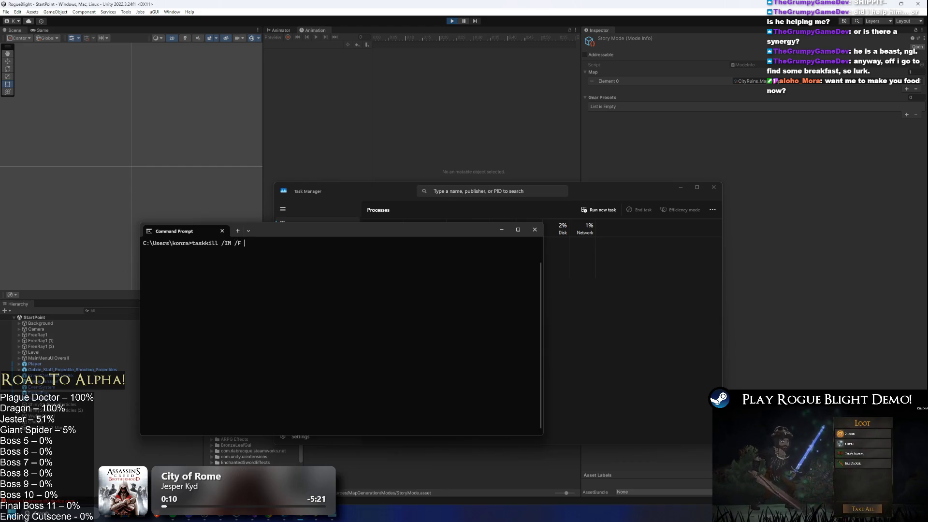
{"action": "type", "text": "\"unity."}
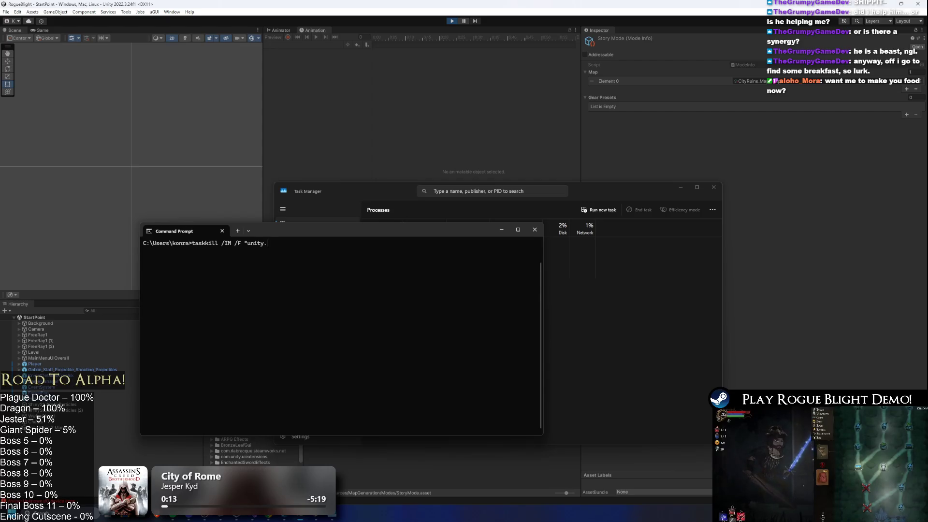
{"action": "type", "text": "exe\""}
{"action": "key", "text": "Return"}
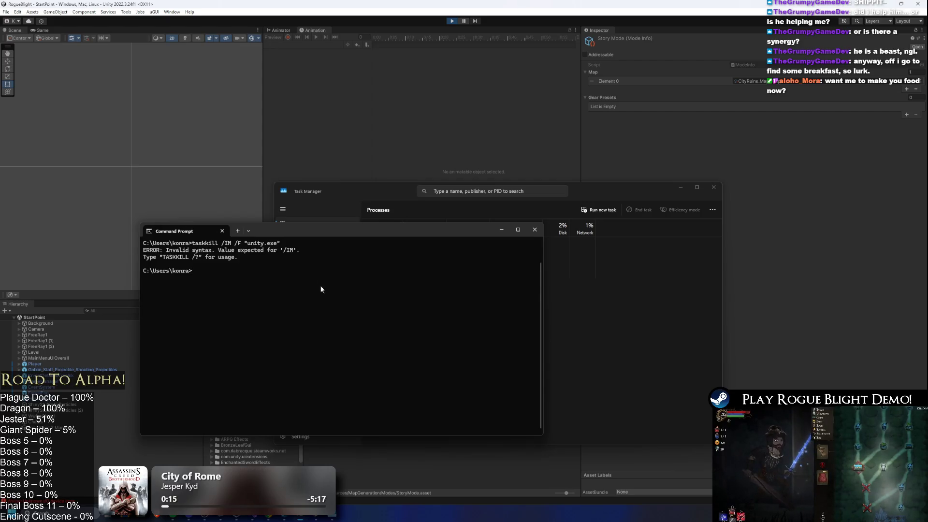
{"action": "key", "text": "Up"}
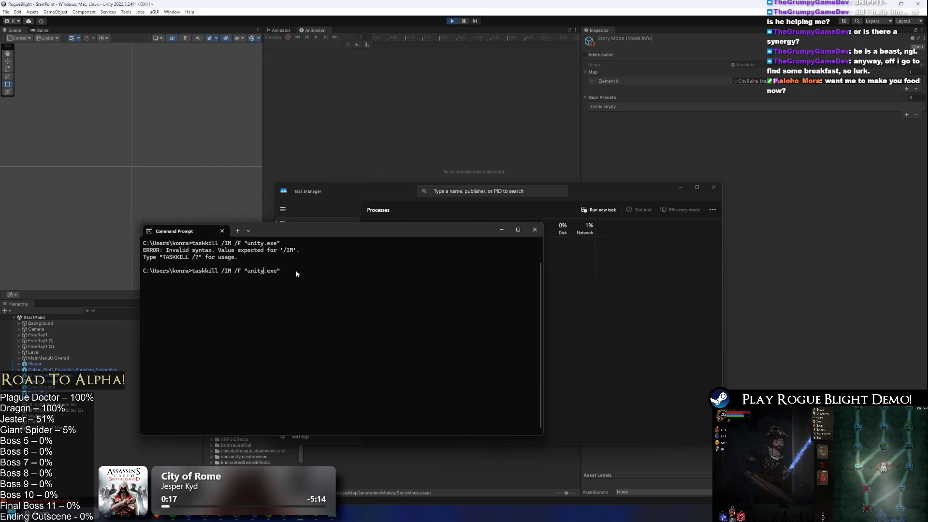
{"action": "key", "text": "Left"}
{"action": "key", "text": "Left"}
{"action": "key", "text": "Left"}
{"action": "key", "text": "BackSpace"}
{"action": "key", "text": "BackSpace"}
{"action": "key", "text": "BackSpace"}
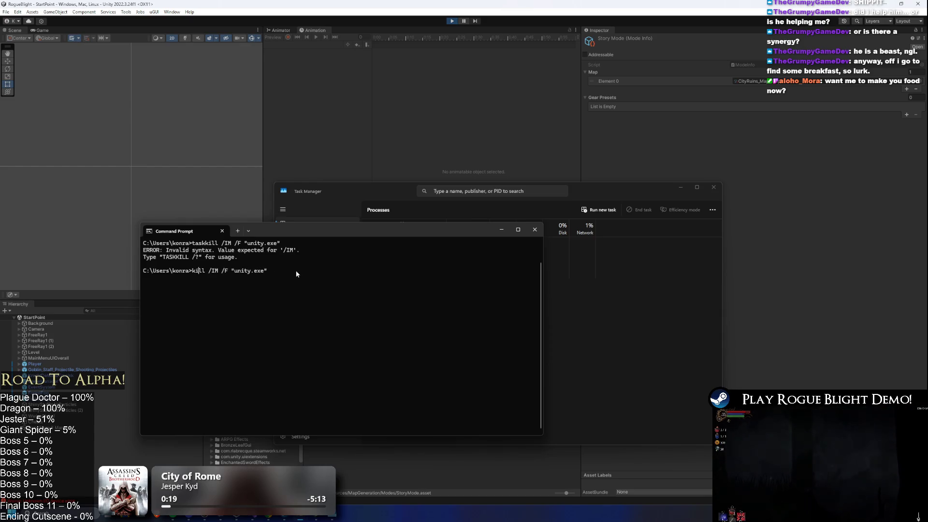
{"action": "type", "text": "task"}
{"action": "key", "text": "Return"}
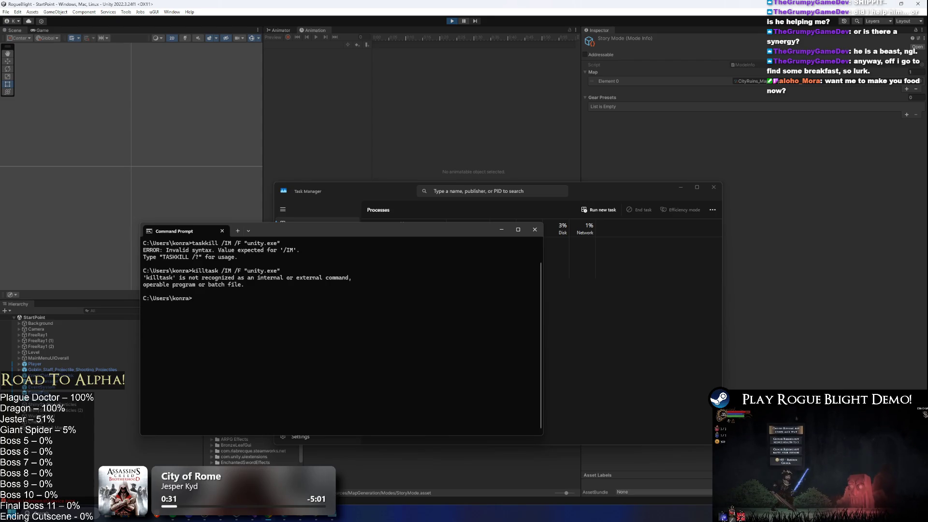
- Retry taskkill with /F and an unquoted unity.exe until three Unity processes are terminated
{"action": "key", "text": "Up"}
{"action": "key", "text": "Up"}
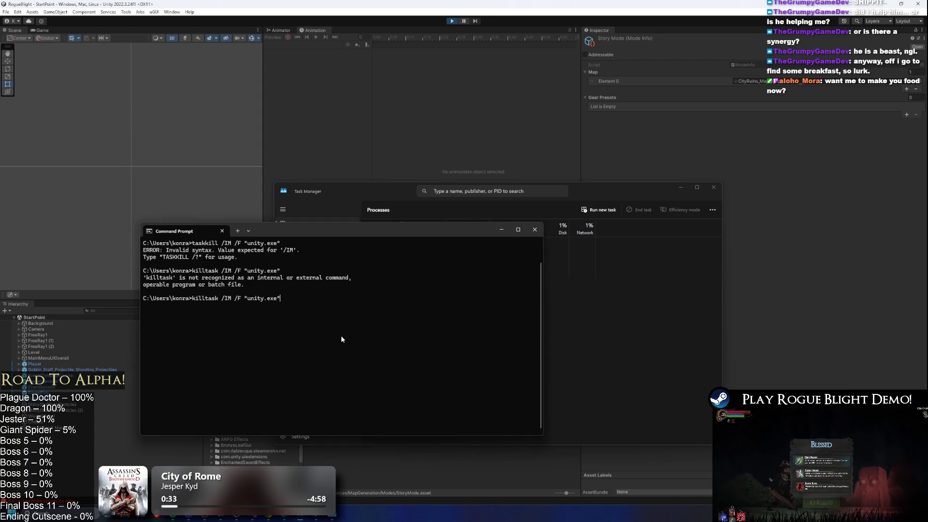
{"action": "key", "text": "BackSpace"}
{"action": "key", "text": "BackSpace"}
{"action": "key", "text": "BackSpace"}
{"action": "type", "text": "F \"unity.exe\""}
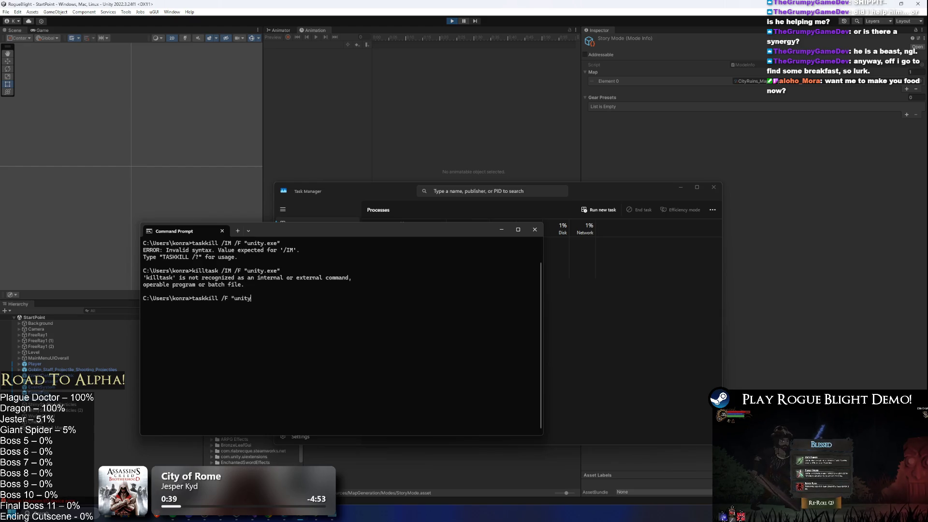
{"action": "key", "text": "Return"}
{"action": "key", "text": "Up"}
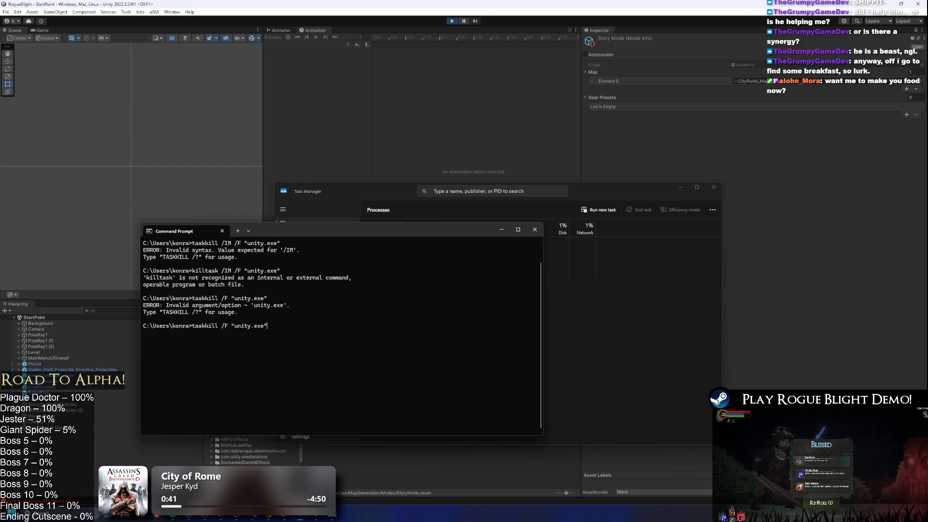
{"action": "key", "text": "BackSpace"}
{"action": "key", "text": "BackSpace"}
{"action": "type", "text": "uni"}
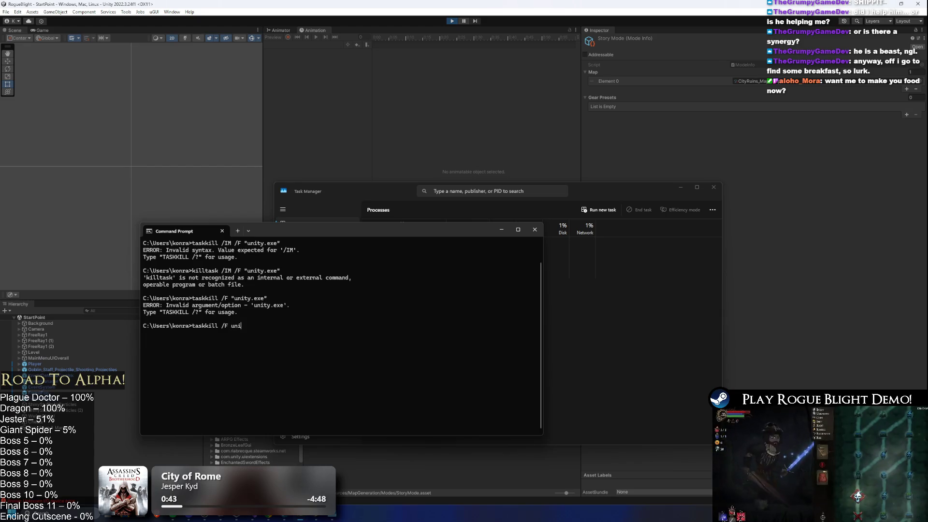
{"action": "key", "text": "Return"}
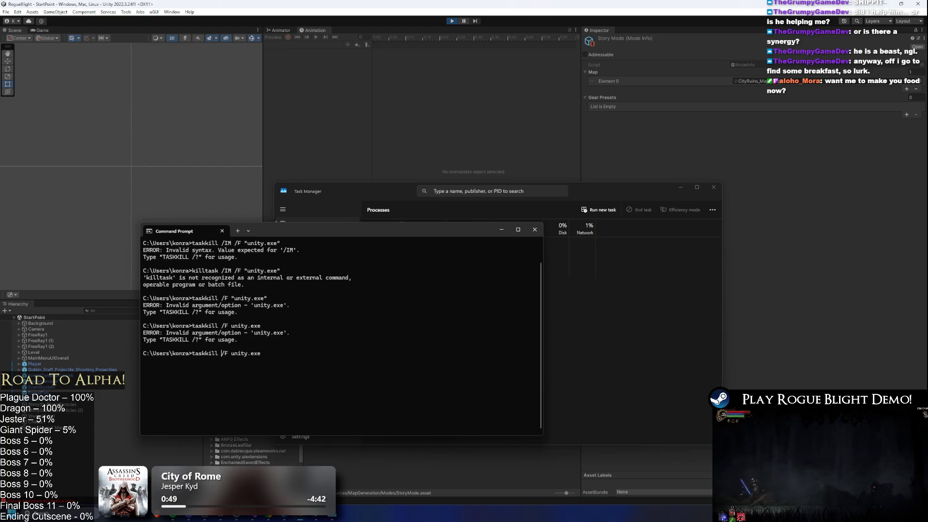
{"action": "key", "text": "Return"}
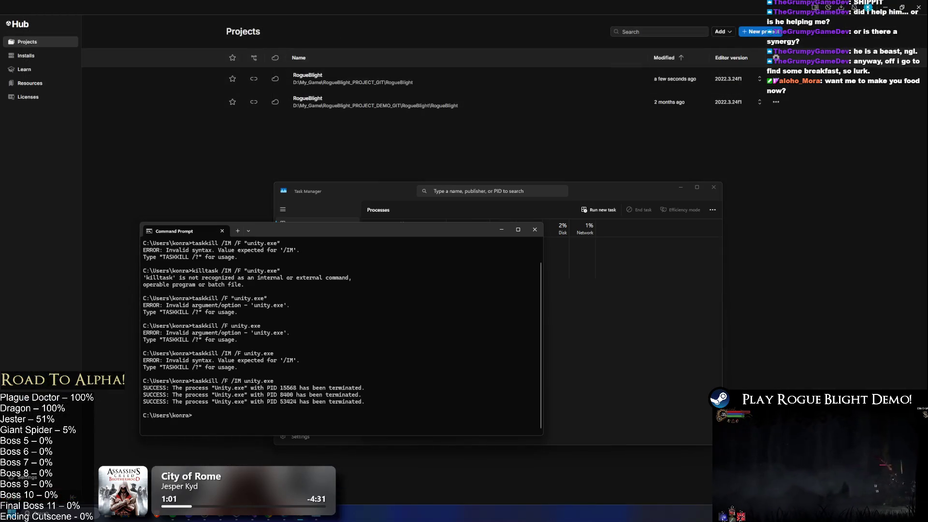
- Open the first RogueBlight project from Unity Hub's Projects list
{"action": "left_click", "coordinate": [353, 79]}
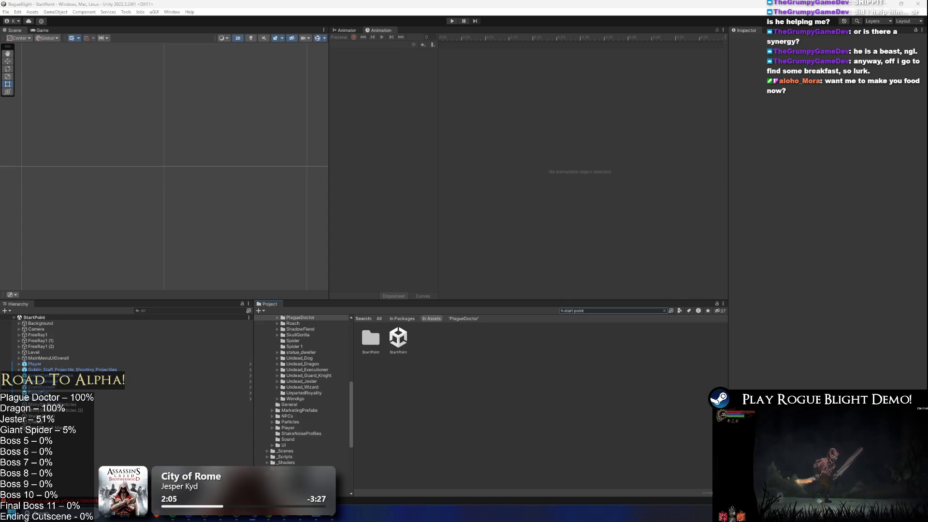
- Find StoryMode via 'story mode', assign CityRuins to Map Element 0, and enter play mode
{"action": "left_click", "coordinate": [594, 311]}
{"action": "type", "text": "story mode"}
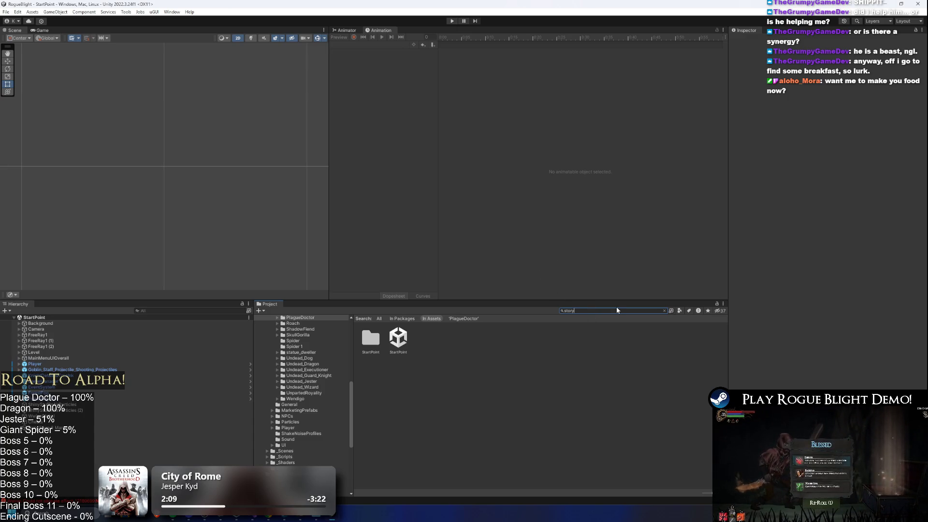
{"action": "key", "text": "Down"}
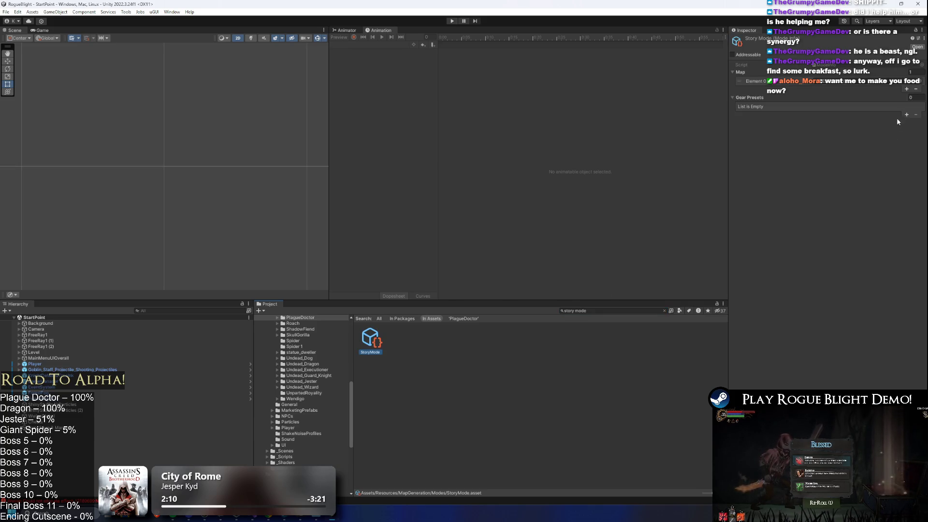
{"action": "left_click", "coordinate": [923, 81]}
{"action": "type", "text": "orest map"}
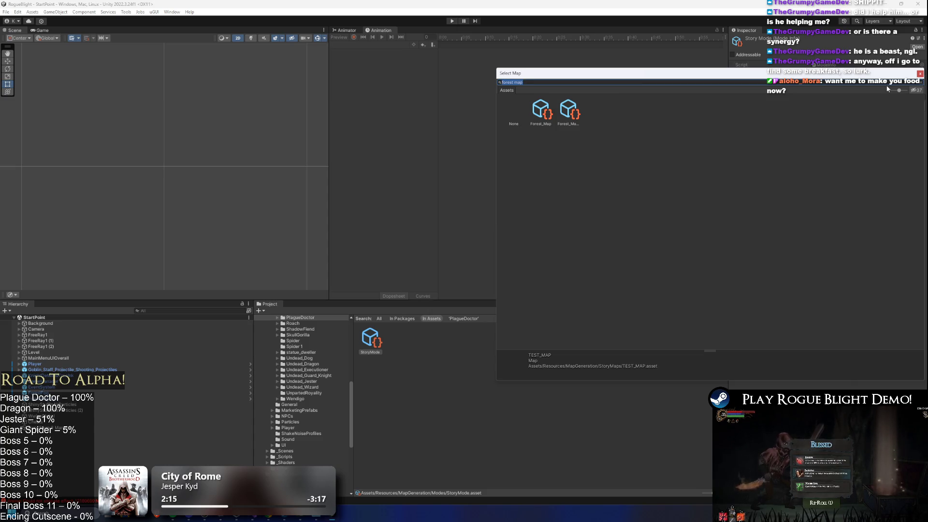
{"action": "type", "text": "city"}
{"action": "double_click", "coordinate": [537, 115]}
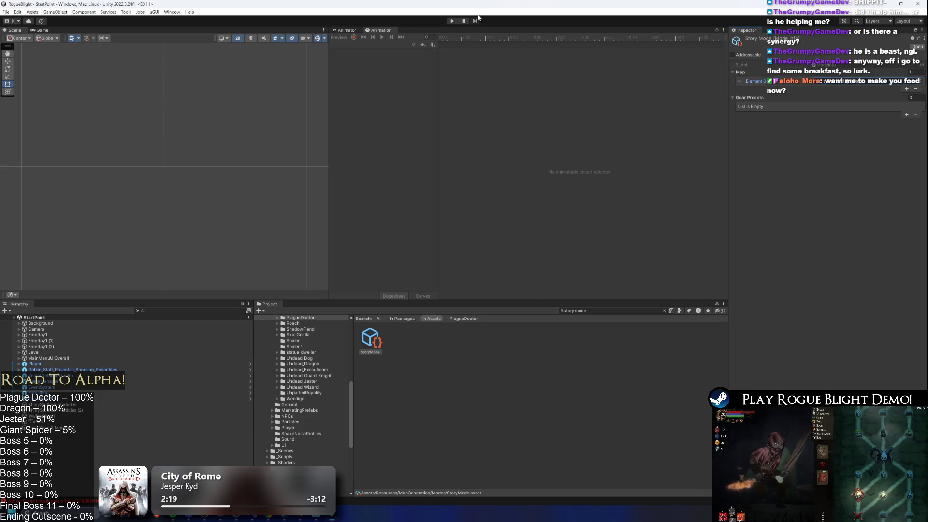
{"action": "left_click", "coordinate": [451, 22]}
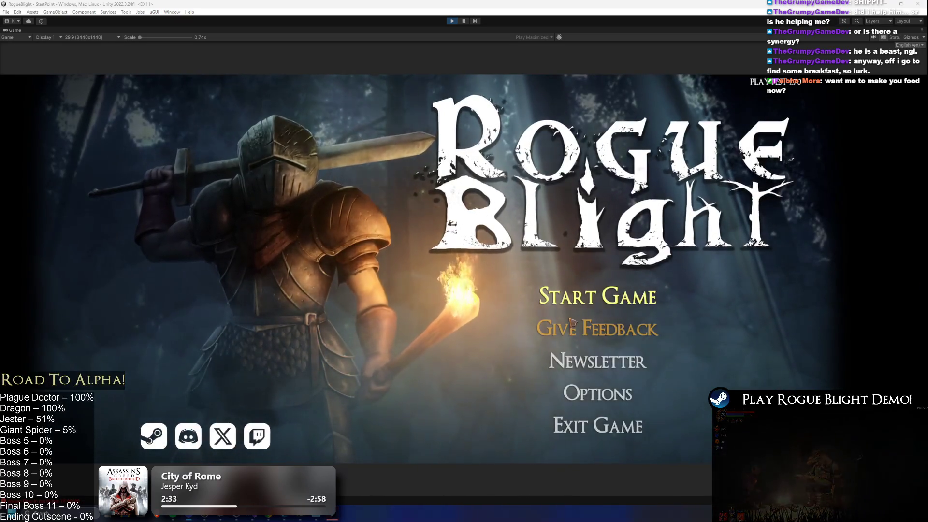
- Choose Start Game, load save slot 1, and raise the Game view scale to 0.81x
{"action": "left_click", "coordinate": [598, 292]}
{"action": "left_click", "coordinate": [595, 272]}
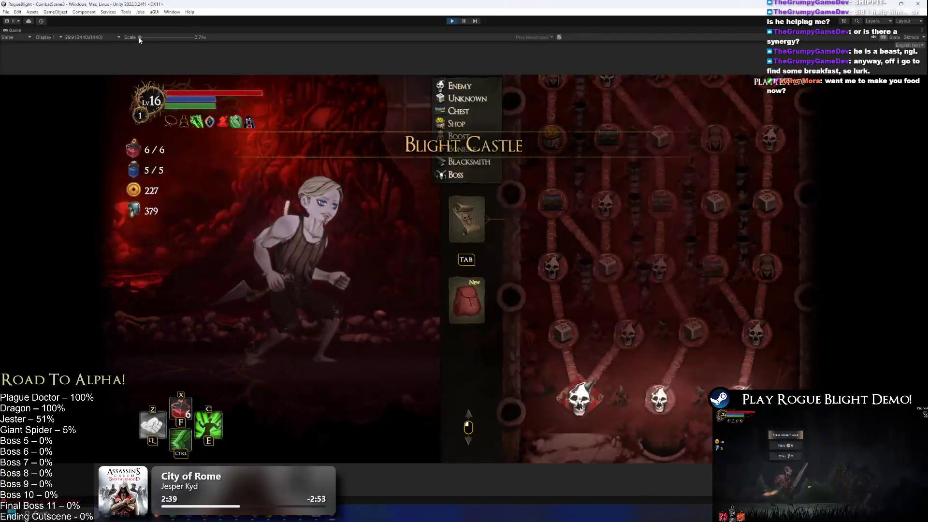
{"action": "left_click_drag", "start_coordinate": [140, 37], "coordinate": [147, 38]}
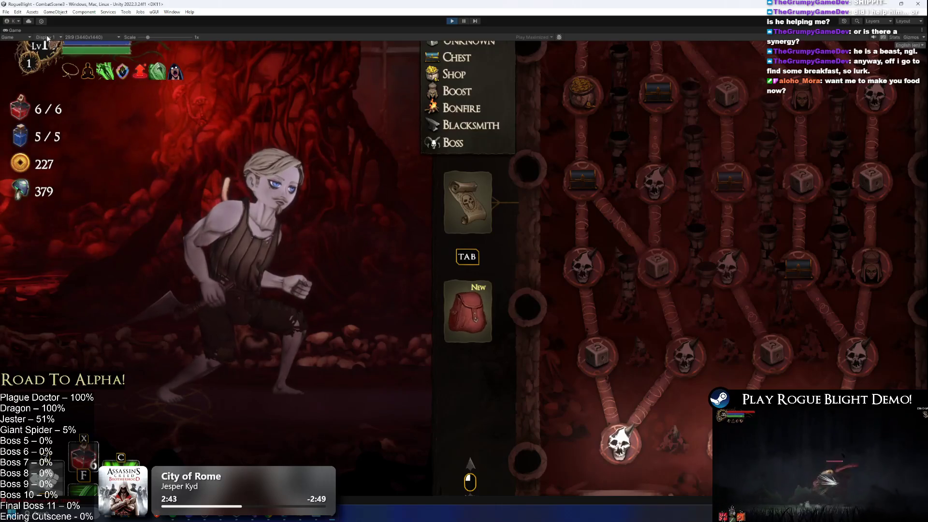
- Set the Game view aspect ratio to 16:9
{"action": "left_click", "coordinate": [91, 37]}
{"action": "left_click", "coordinate": [94, 63]}
{"action": "left_click", "coordinate": [91, 37]}
{"action": "left_click", "coordinate": [84, 69]}
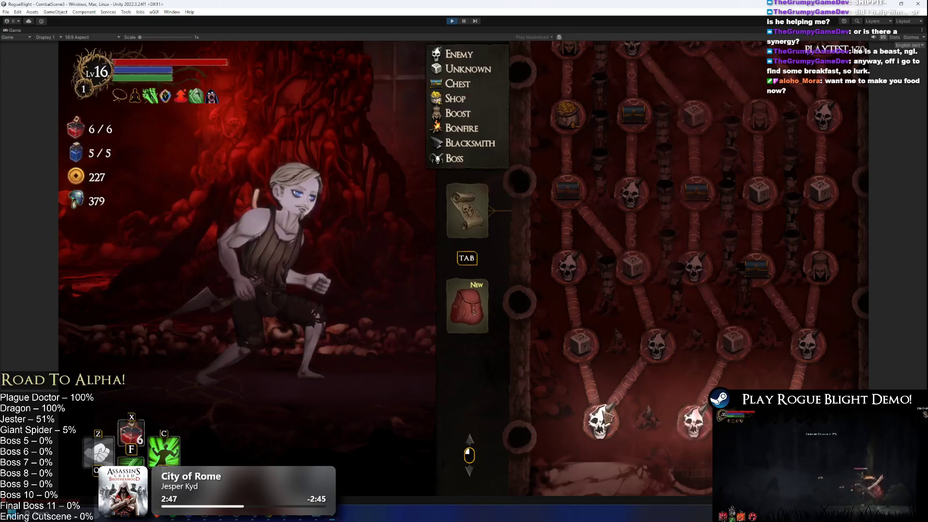
- Abandon the current run, walk to the Story Mode NPC, and start at difficulty 1
{"action": "key", "text": "Escape"}
{"action": "left_click", "coordinate": [479, 279]}
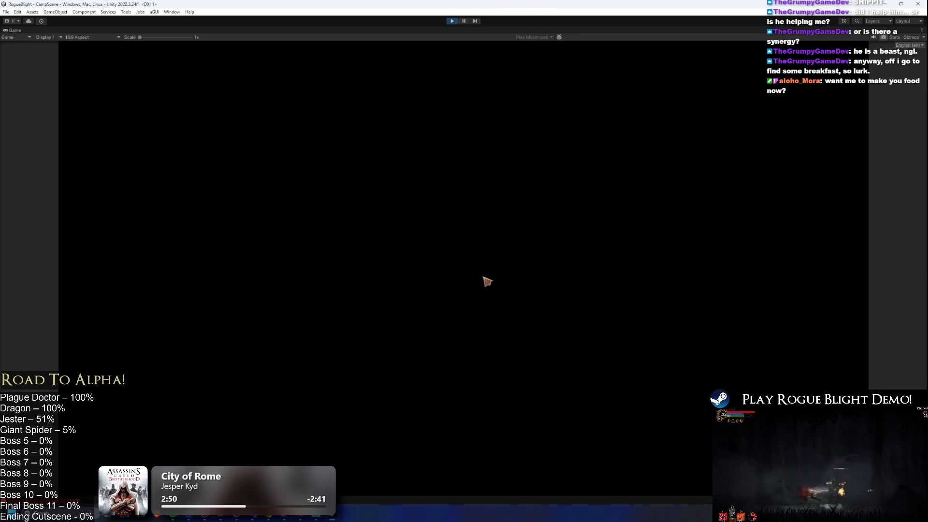
{"action": "key", "text": "d"}
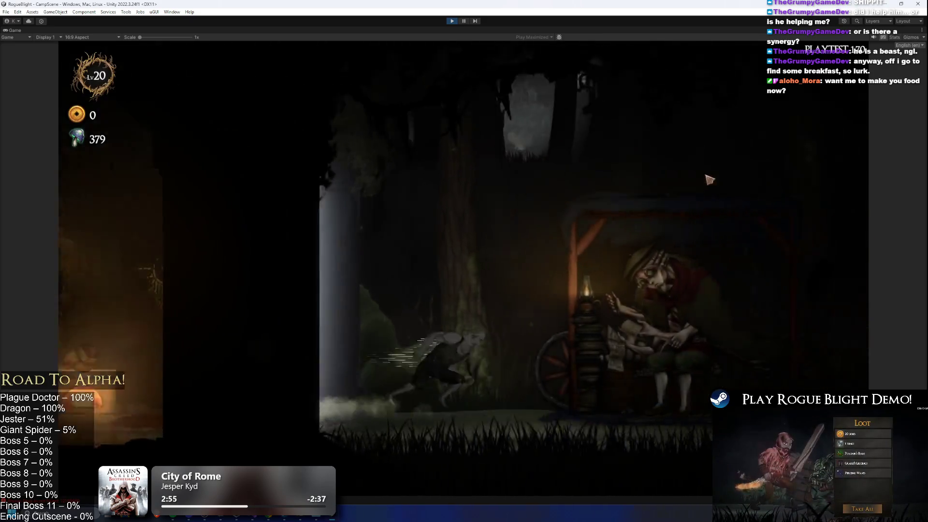
{"action": "key", "text": "e"}
{"action": "key", "text": "e"}
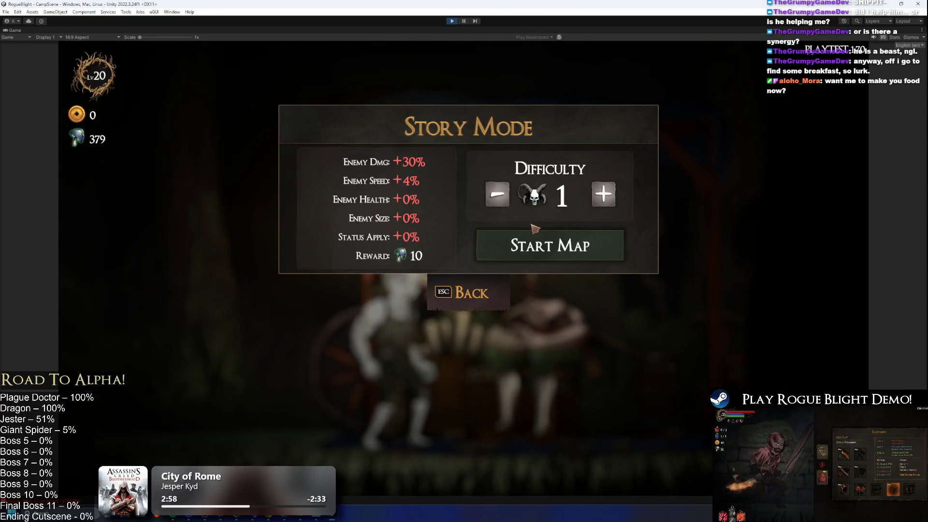
{"action": "left_click", "coordinate": [588, 251]}
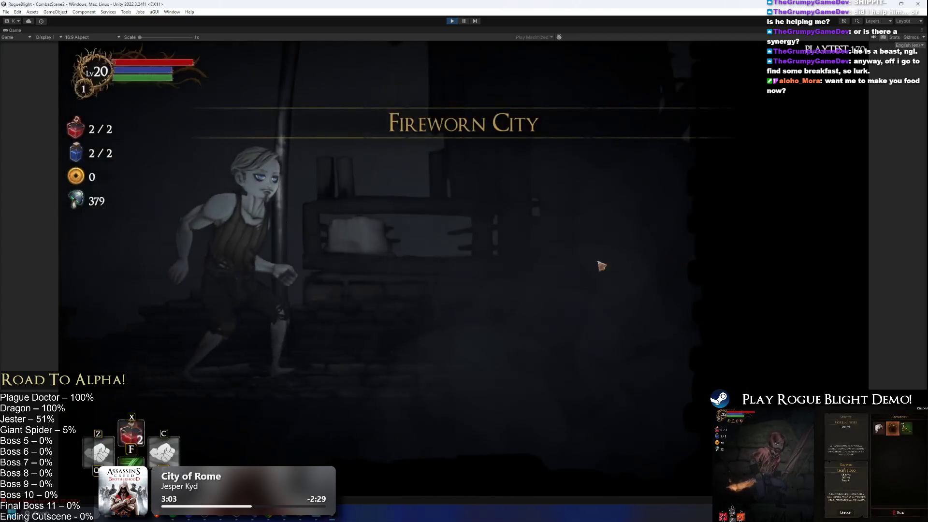
- Pick a minor blessing, take all loot, defeat an enemy, and claim a chest blessing
{"action": "left_click", "coordinate": [479, 330]}
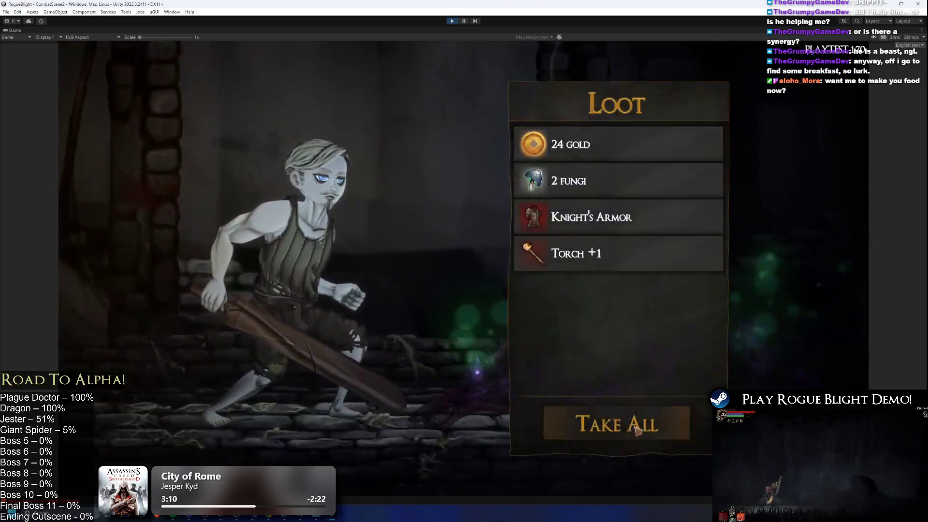
{"action": "left_click", "coordinate": [637, 430]}
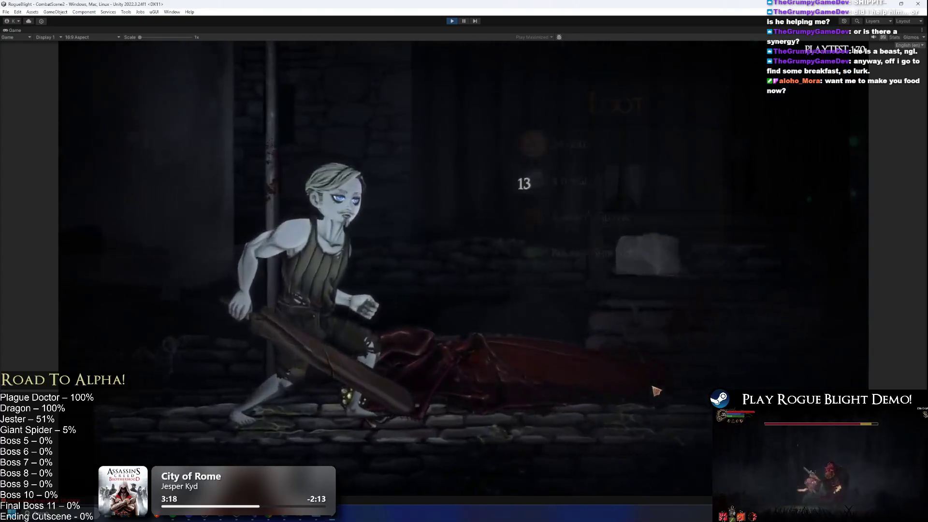
{"action": "left_click", "coordinate": [674, 422]}
{"action": "key", "text": "Tab"}
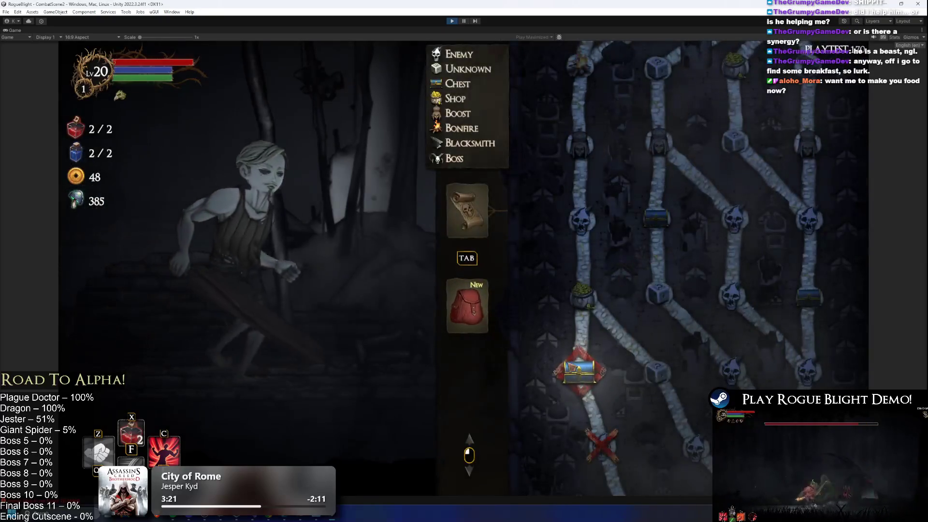
{"action": "key", "text": "Tab"}
{"action": "key", "text": "d"}
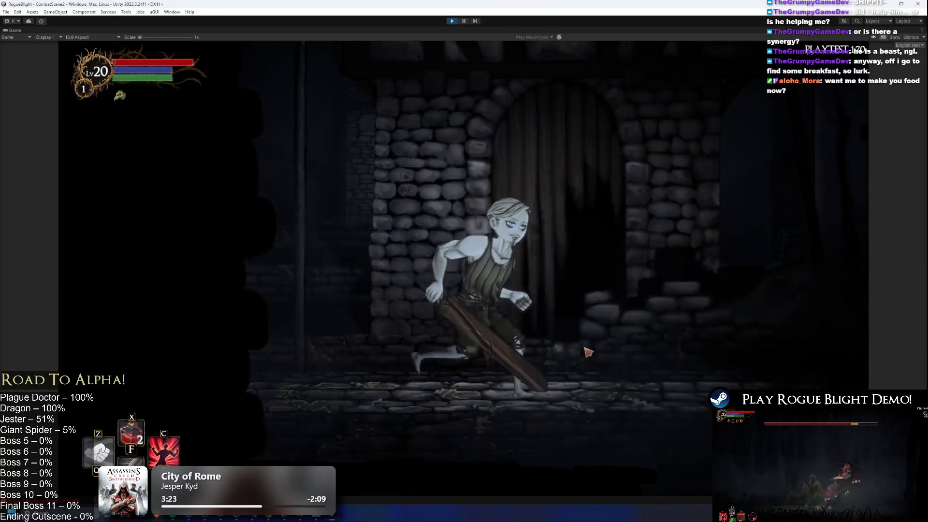
{"action": "key", "text": "e"}
{"action": "key", "text": "Return"}
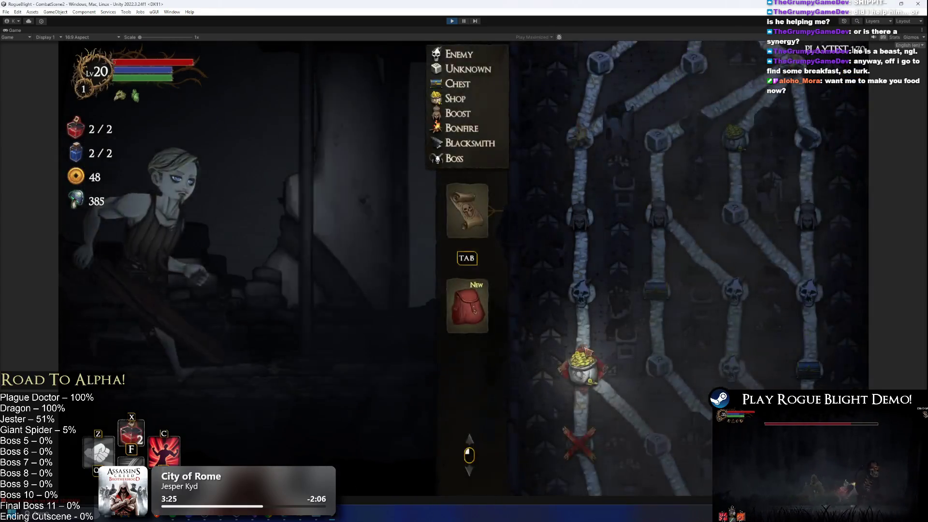
- Visit the merchant's shop, defeat the hooded monster, and take a boost from the statue
{"action": "left_click", "coordinate": [587, 351]}
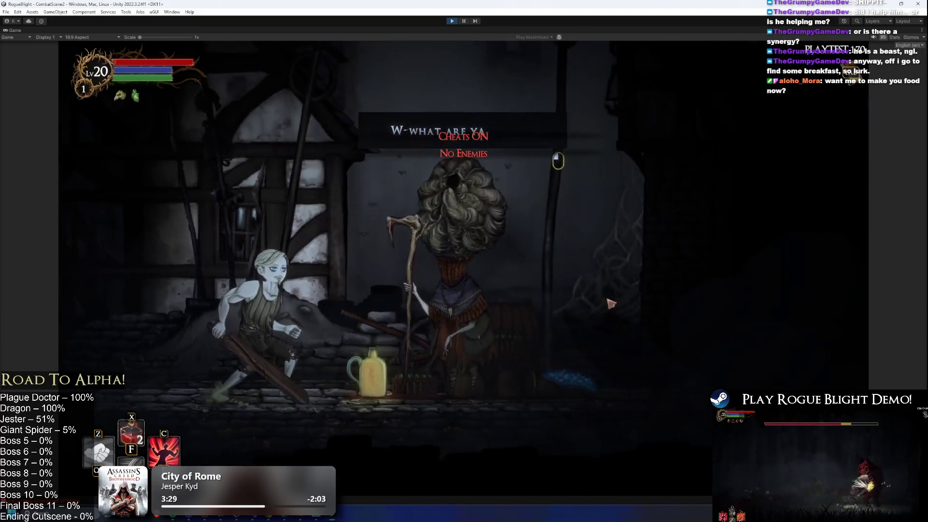
{"action": "left_click", "coordinate": [610, 303]}
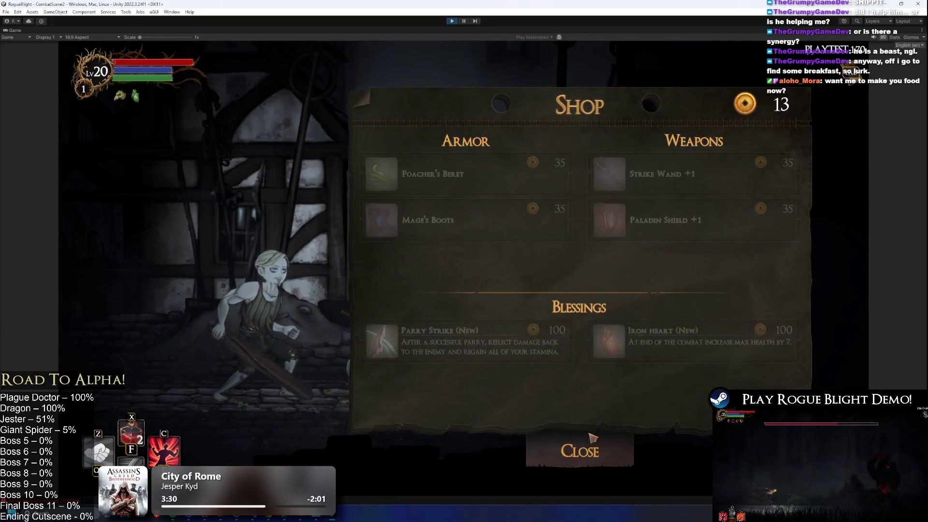
{"action": "left_click", "coordinate": [593, 437]}
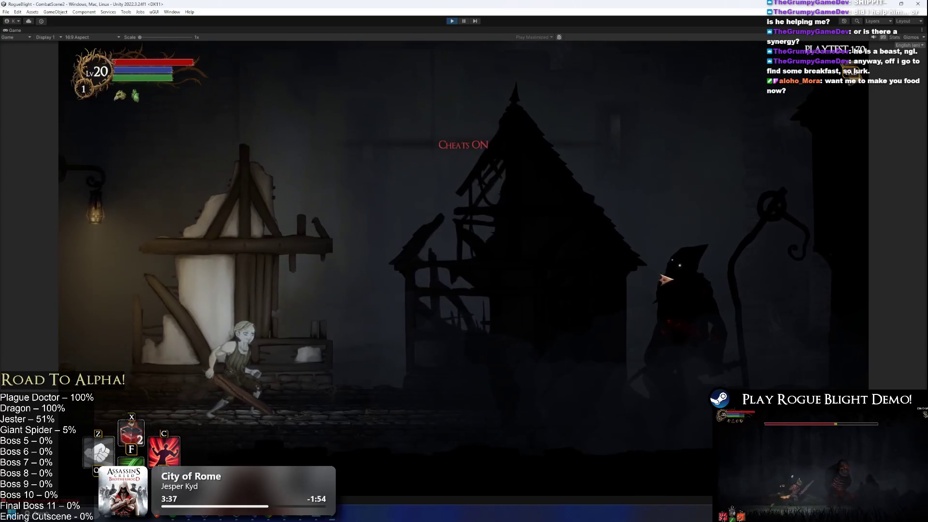
{"action": "key", "text": "d"}
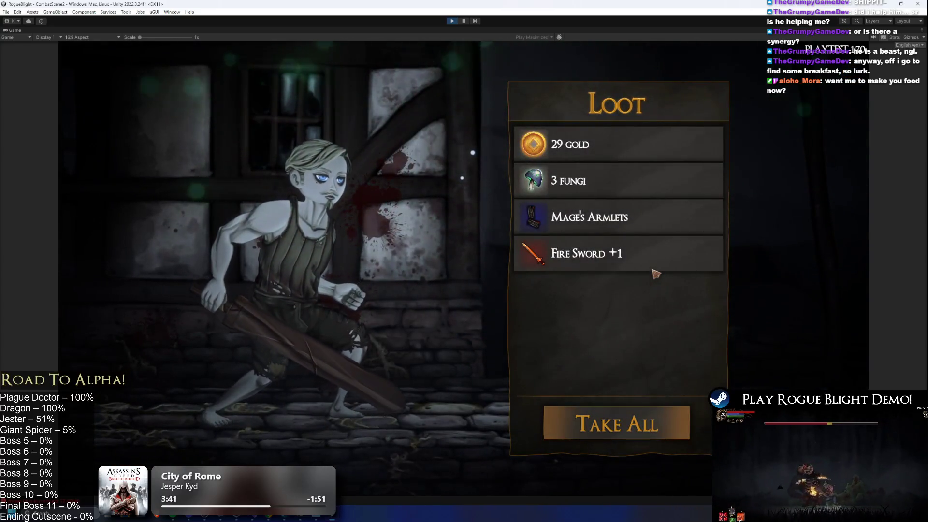
{"action": "key", "text": "e"}
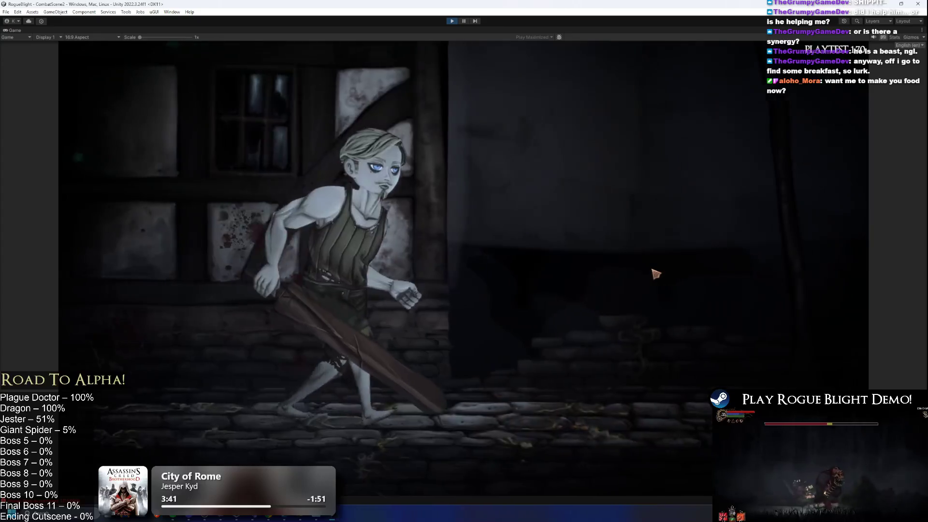
{"action": "left_click", "coordinate": [575, 358]}
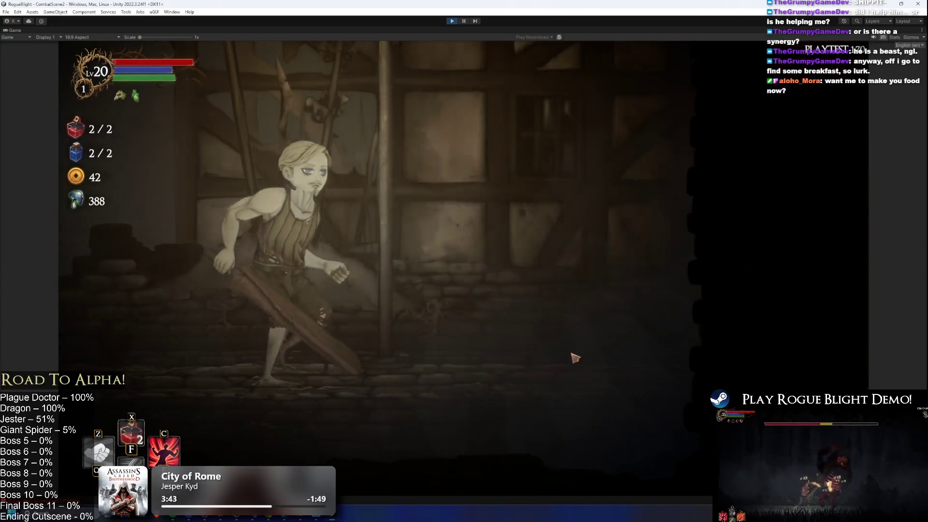
{"action": "key", "text": "d"}
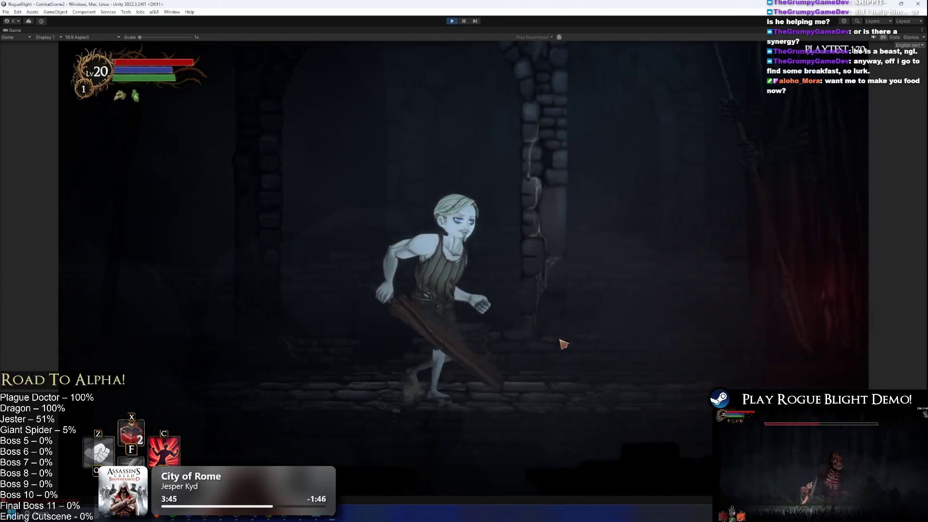
{"action": "key", "text": "e"}
{"action": "left_click", "coordinate": [453, 250]}
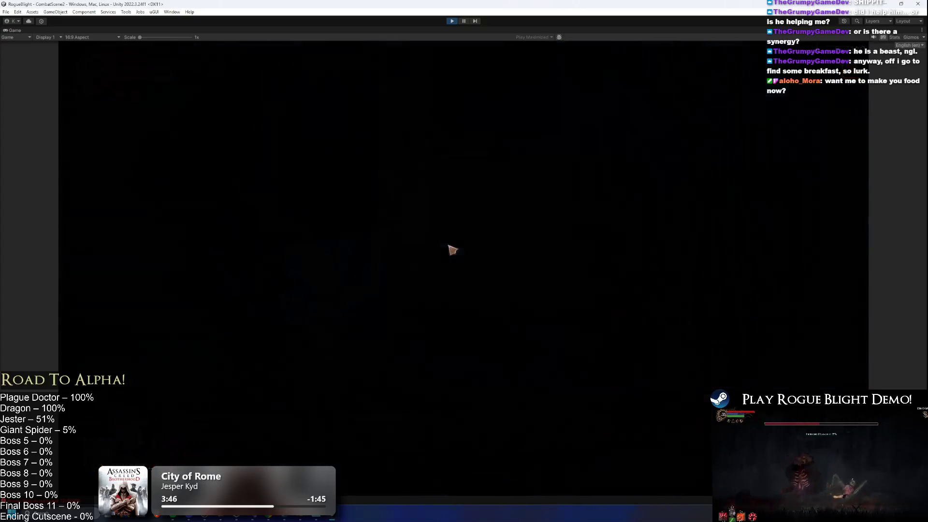
- Advance to the next room, rest at the campfire, and toss coins into the well for its loot
{"action": "left_click", "coordinate": [587, 349]}
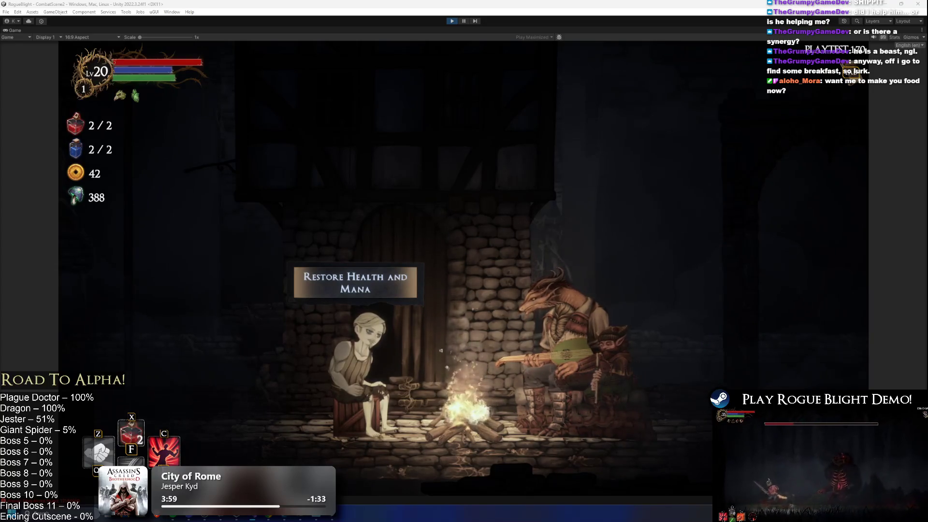
{"action": "left_click", "coordinate": [414, 297]}
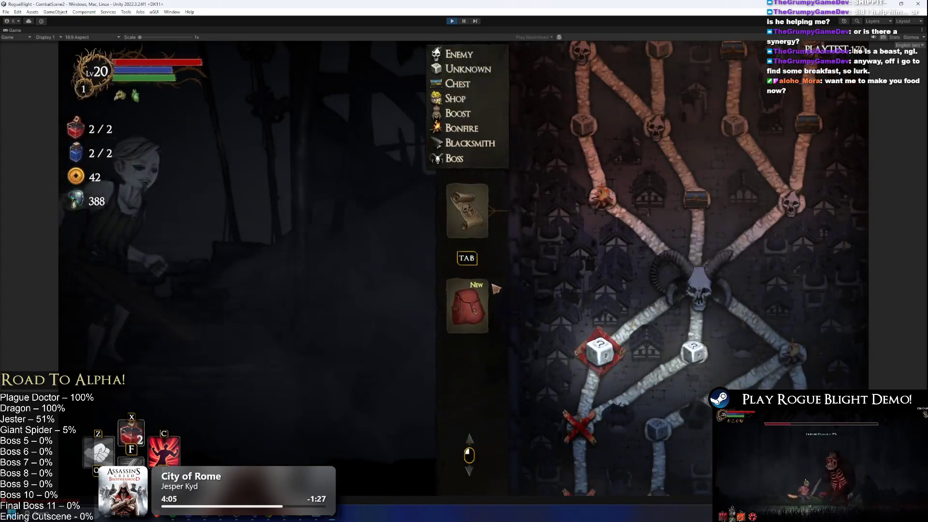
{"action": "key", "text": "Tab"}
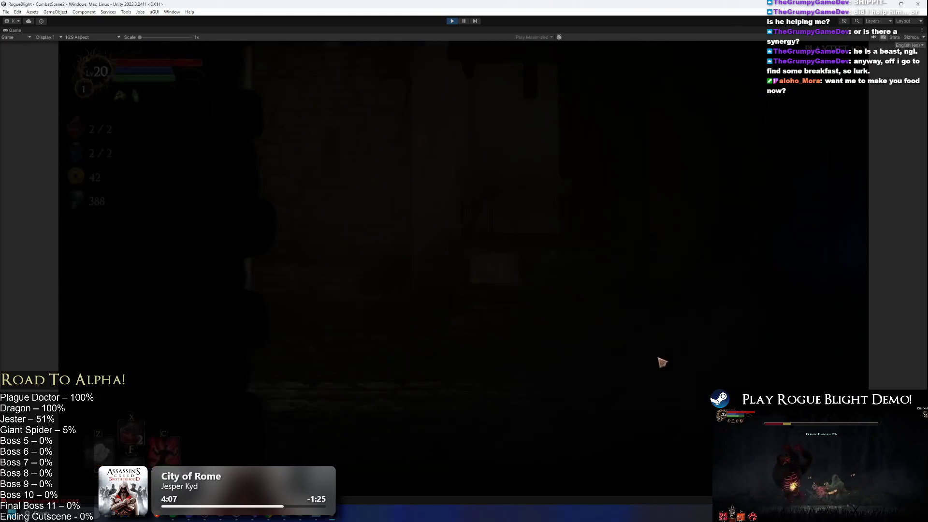
{"action": "key", "text": "e"}
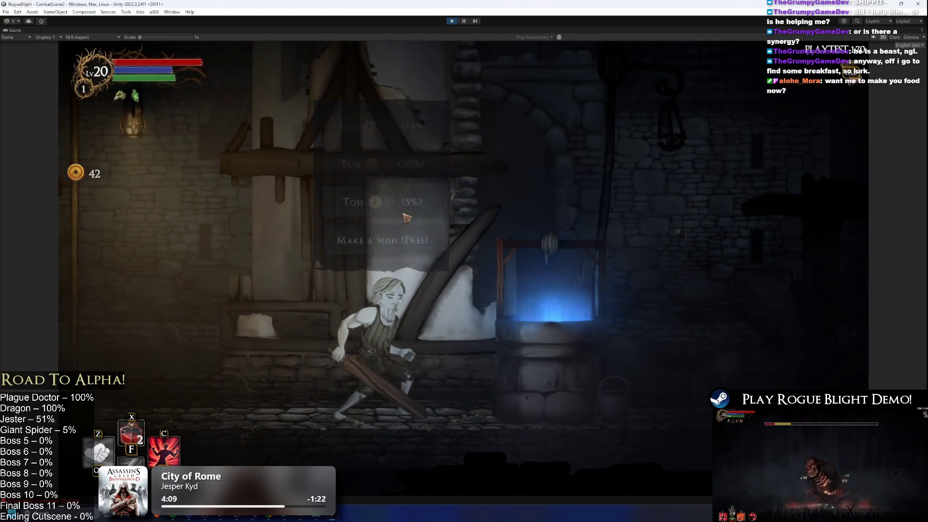
{"action": "left_click", "coordinate": [672, 419]}
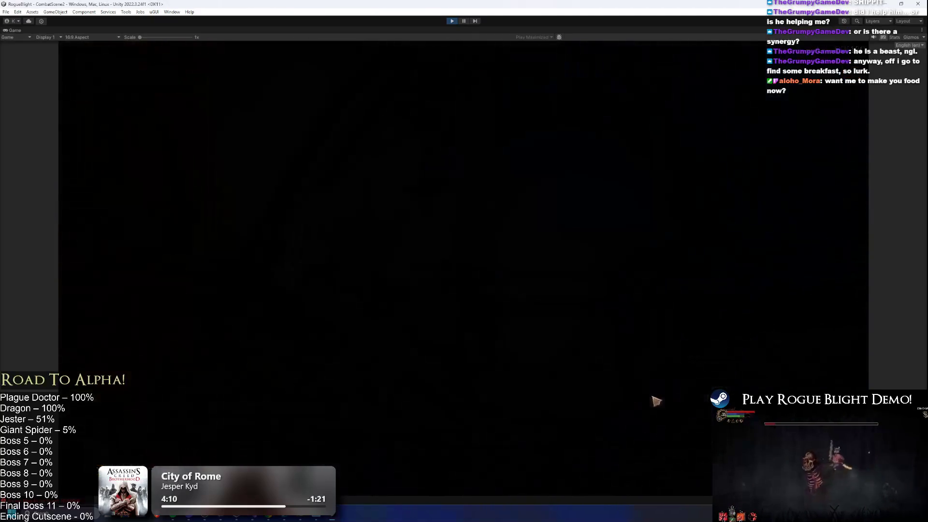
- Kill the Plague Herald in the boss room and take its loot, bringing gold to 54 and fungi to 398
{"action": "key", "text": "Tab"}
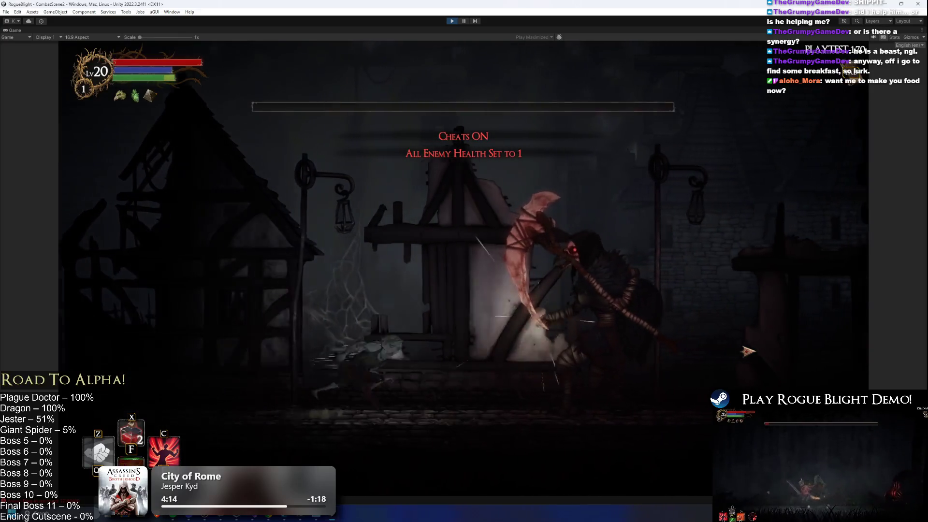
{"action": "left_click", "coordinate": [596, 379]}
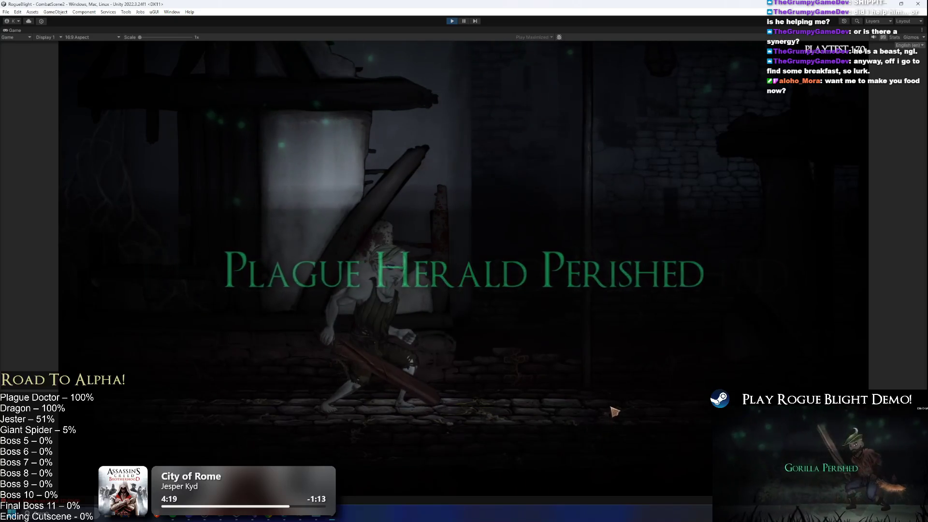
{"action": "left_click", "coordinate": [674, 423]}
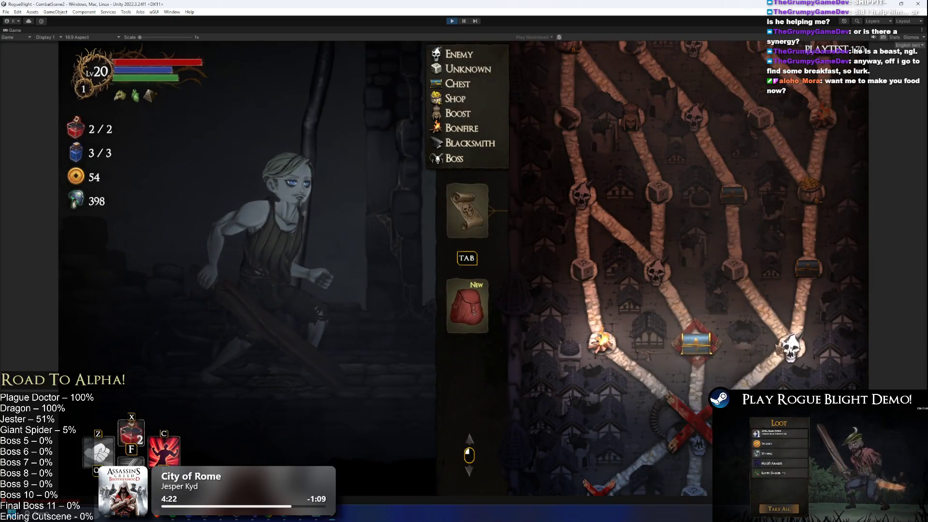
- Enter the room, kill the enemy, and take all its dropped loot
{"action": "left_click", "coordinate": [781, 348]}
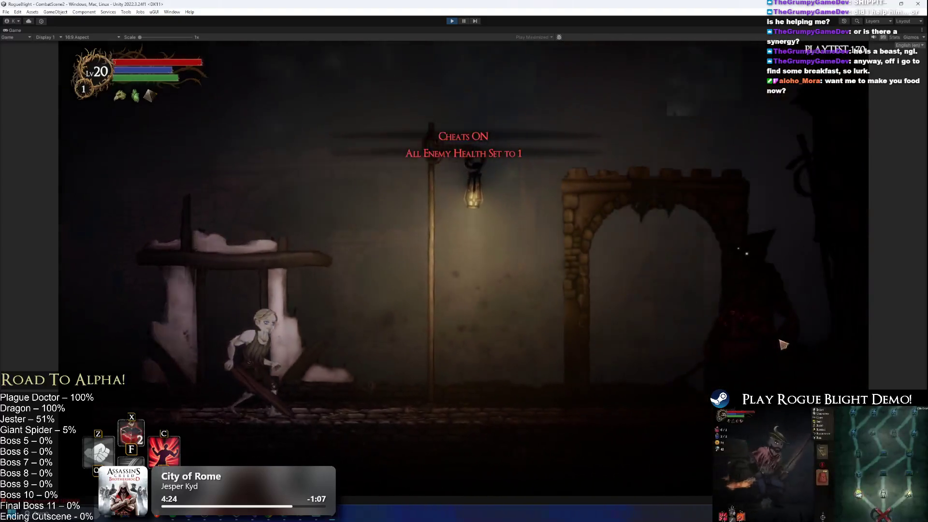
{"action": "left_click", "coordinate": [666, 317]}
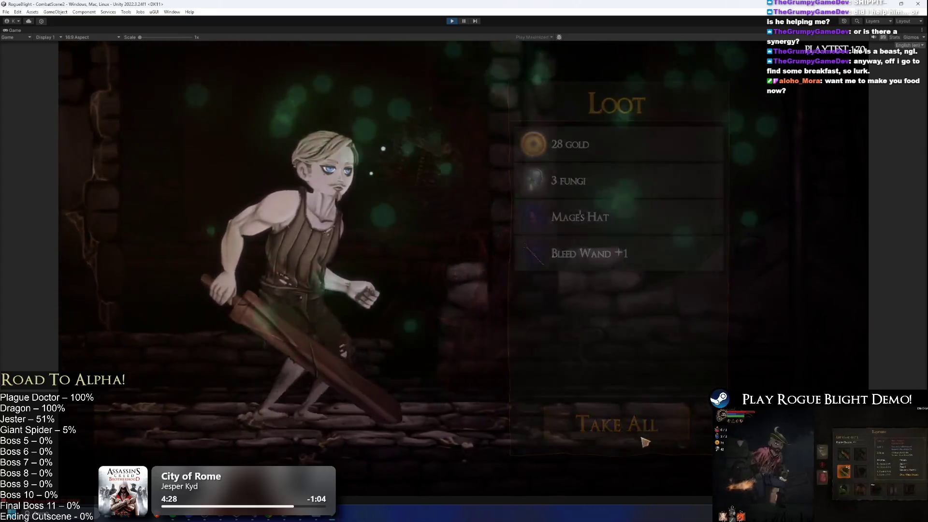
{"action": "left_click", "coordinate": [646, 442]}
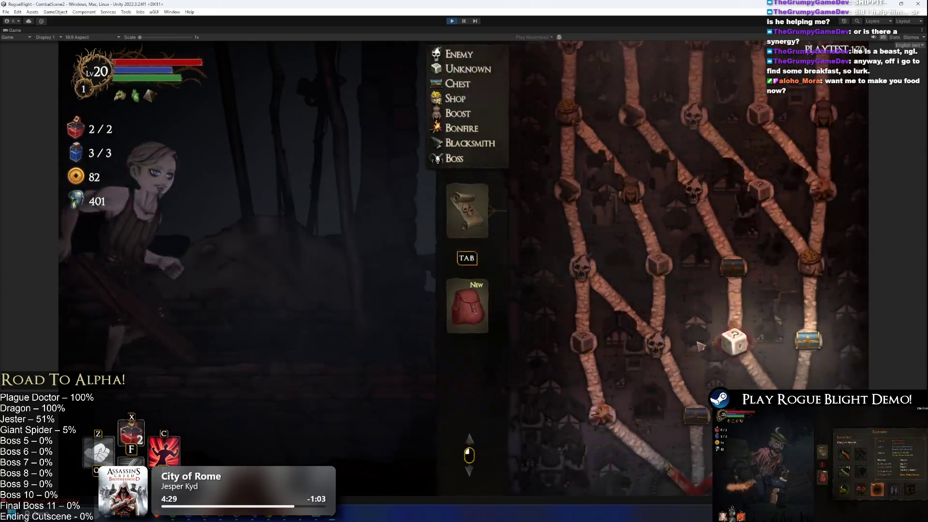
{"action": "left_click", "coordinate": [813, 339]}
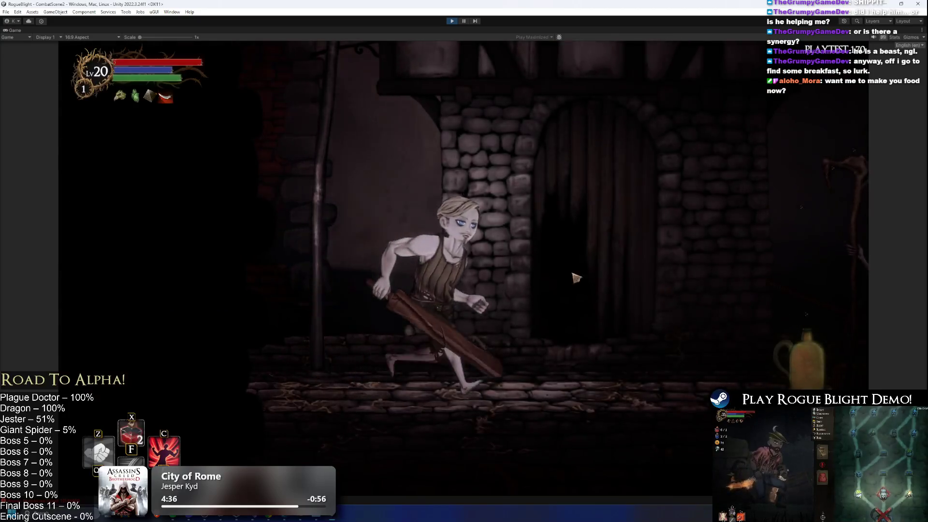
- Visit the merchant, leave the shop, pick a stat boost, and continue into the next room
{"action": "key", "text": "Right"}
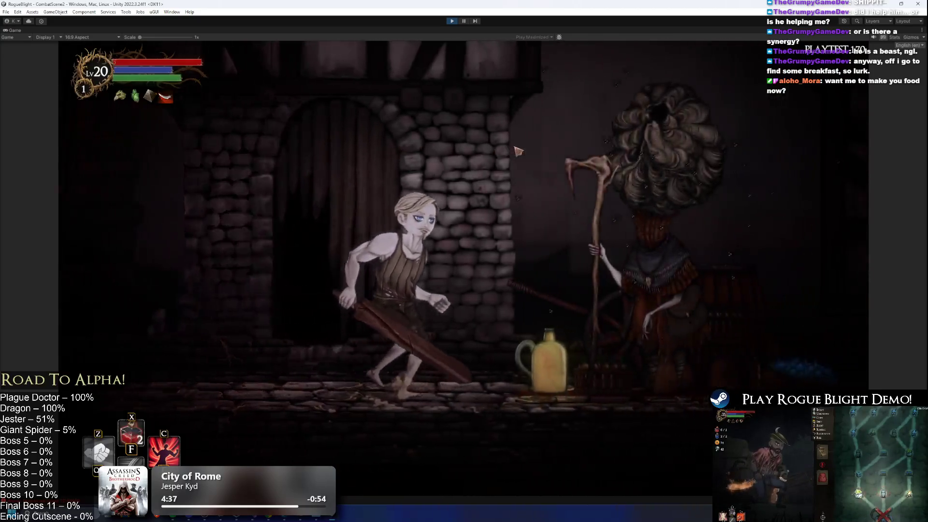
{"action": "key", "text": "Up"}
{"action": "key", "text": "Escape"}
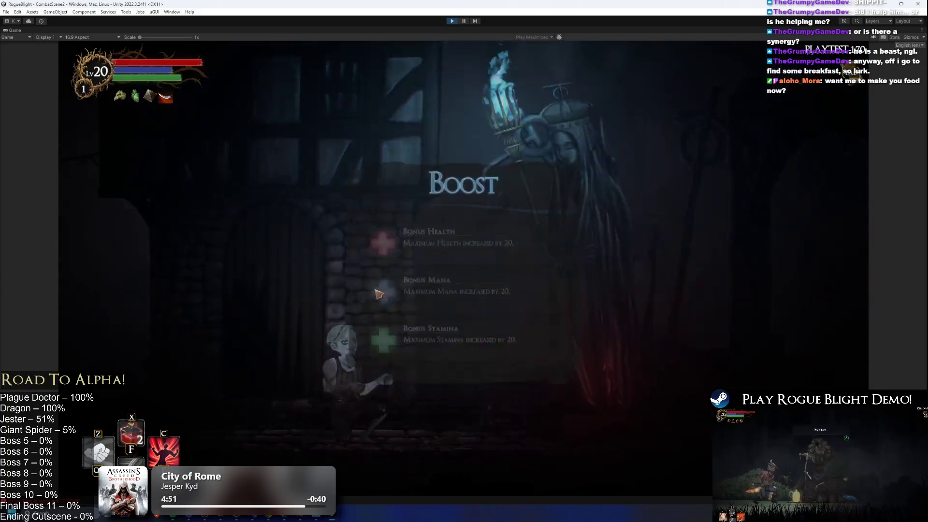
{"action": "left_click", "coordinate": [493, 257]}
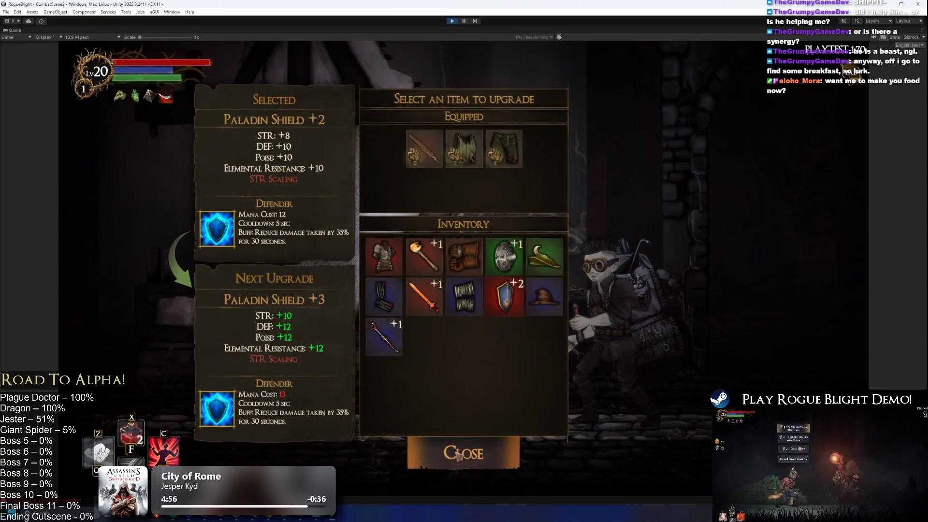
{"action": "left_click", "coordinate": [458, 456]}
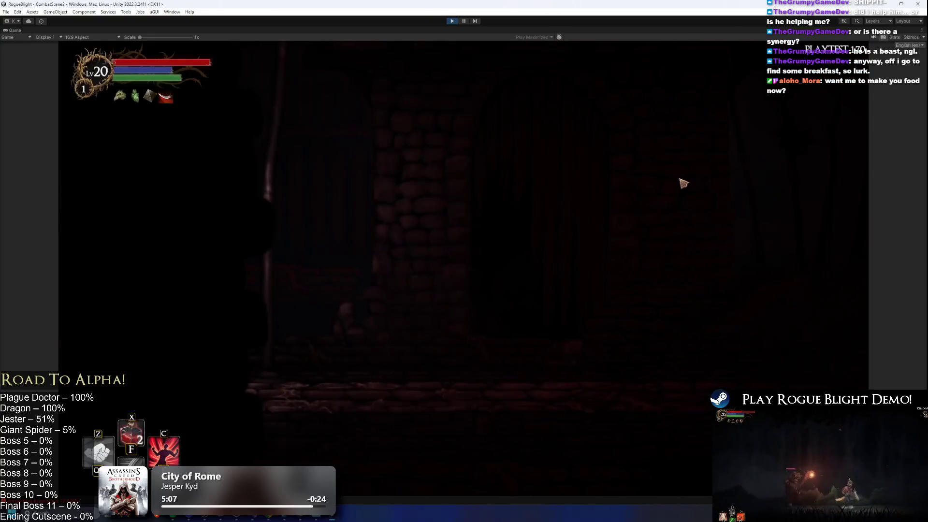
- Use the F1 cheat to drop enemy health to 1, slay the Undead Dragon, take its loot, and stop the playtest
{"action": "key", "text": "F1"}
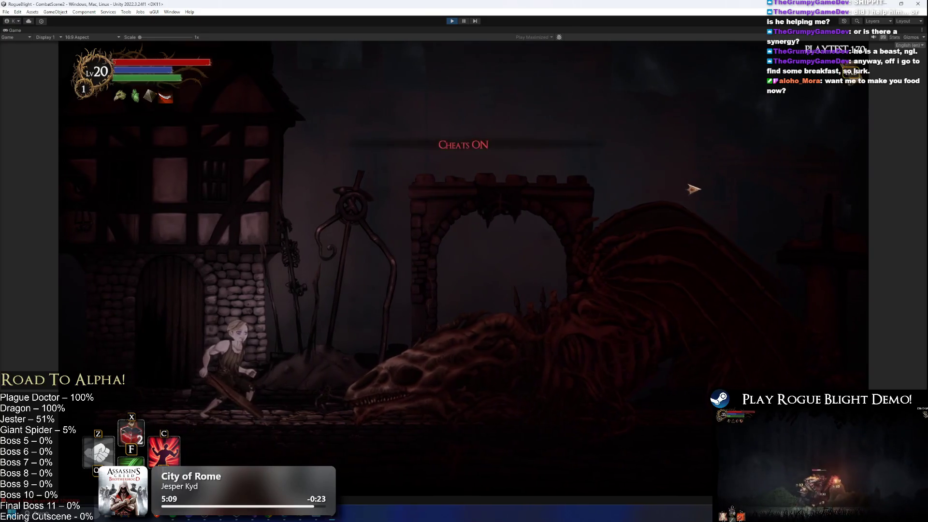
{"action": "key", "text": "x"}
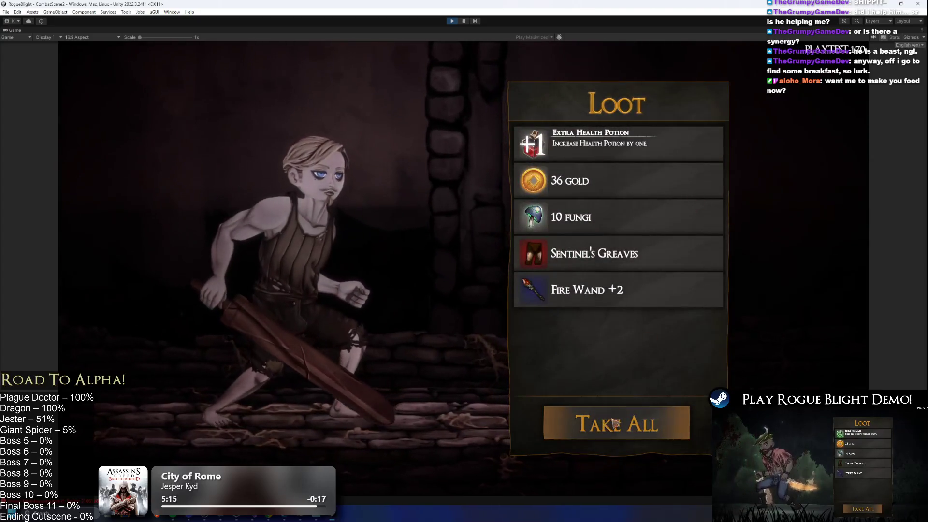
{"action": "left_click", "coordinate": [636, 423]}
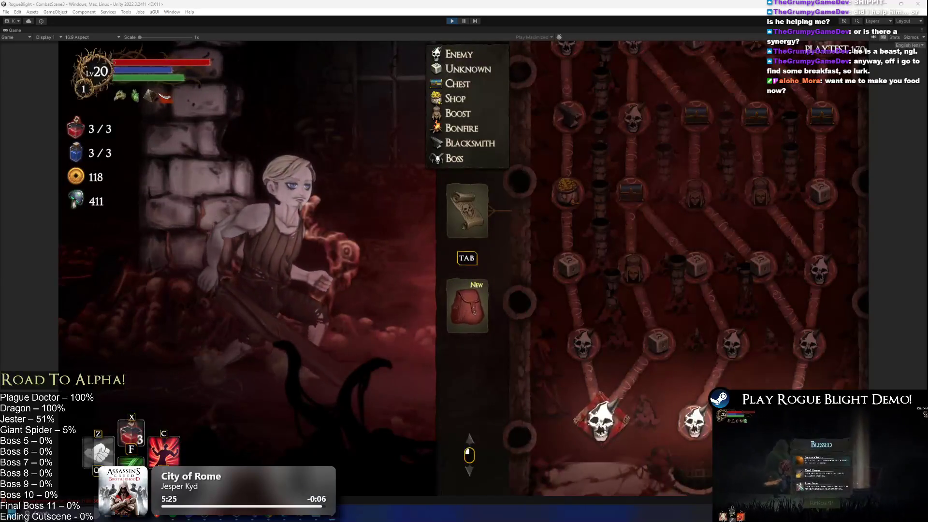
{"action": "left_click", "coordinate": [453, 21]}
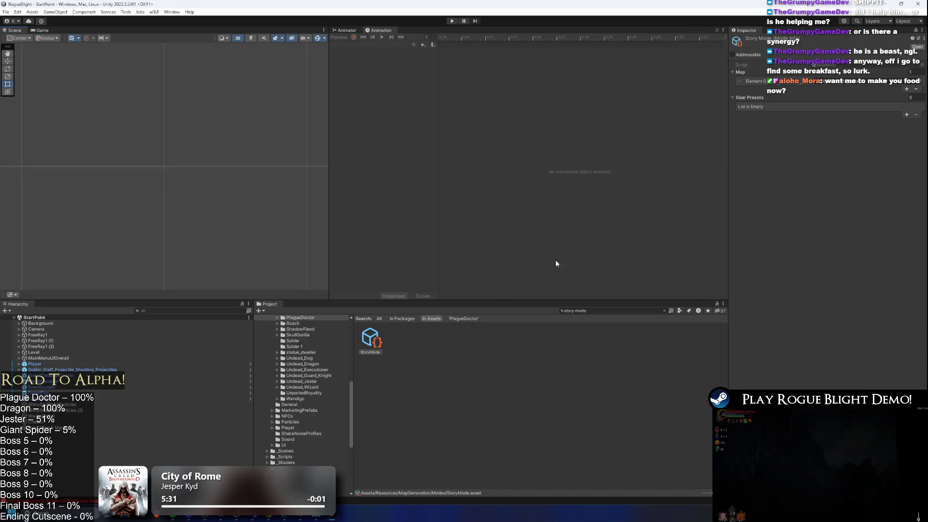
- Restart the playtest and abandon the current run from the pause menu
{"action": "left_click", "coordinate": [453, 21]}
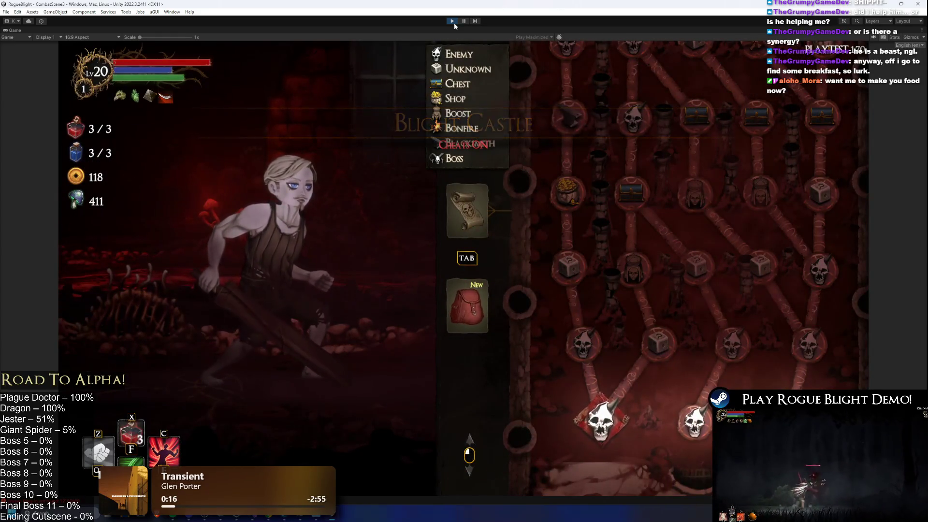
{"action": "key", "text": "Escape"}
{"action": "left_click", "coordinate": [425, 274]}
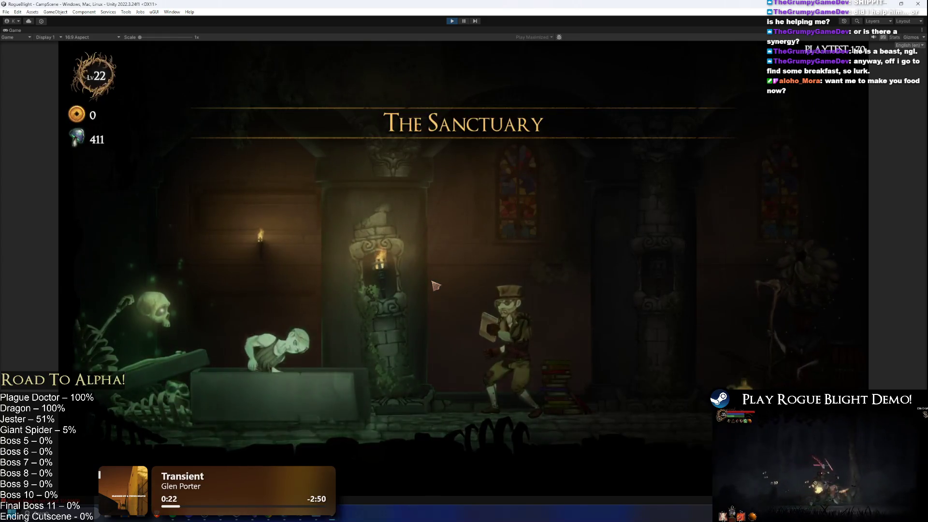
- Walk to the Sanctuary cart NPC and start the Story Mode map
{"action": "key", "text": "d"}
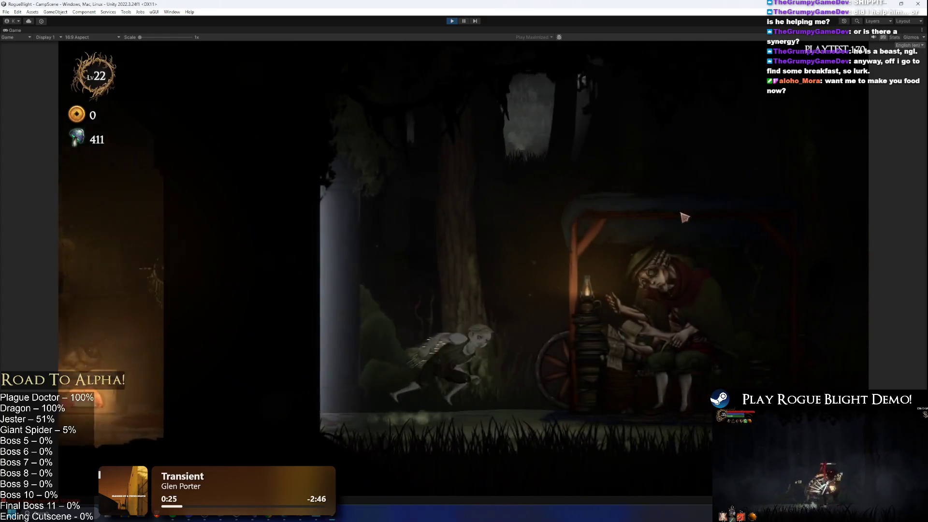
{"action": "key", "text": "e"}
{"action": "key", "text": "Return"}
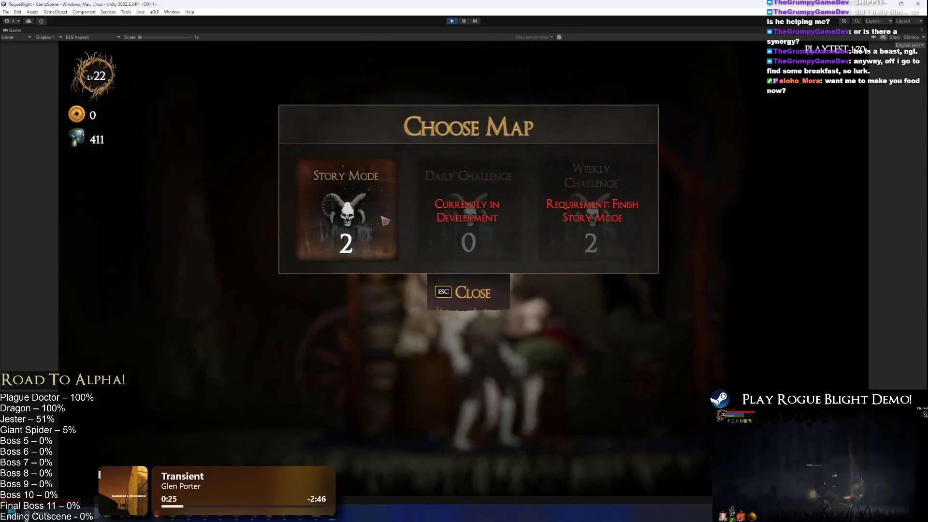
{"action": "key", "text": "Return"}
{"action": "left_click", "coordinate": [561, 244]}
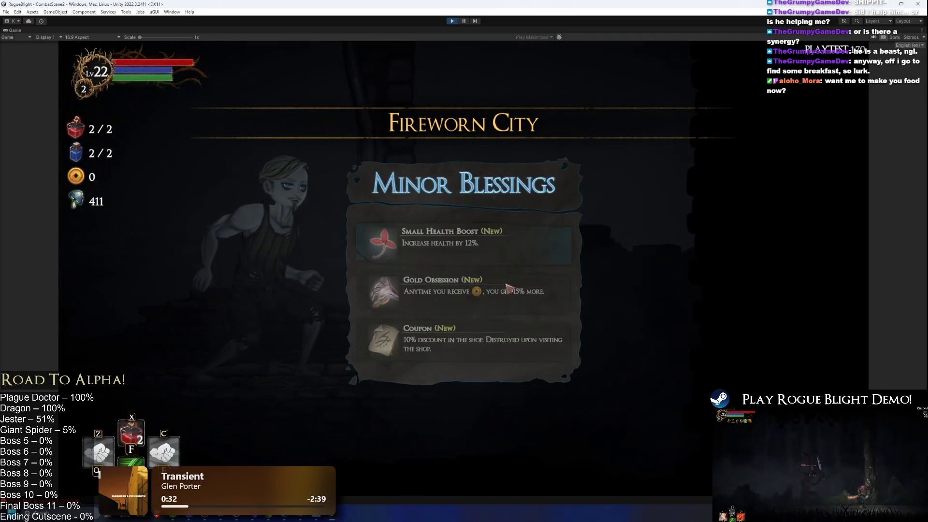
- Choose the Coupon blessing, begin the Fireworn City level, and kill the spider for its loot
{"action": "left_click", "coordinate": [503, 351]}
{"action": "left_click", "coordinate": [635, 413]}
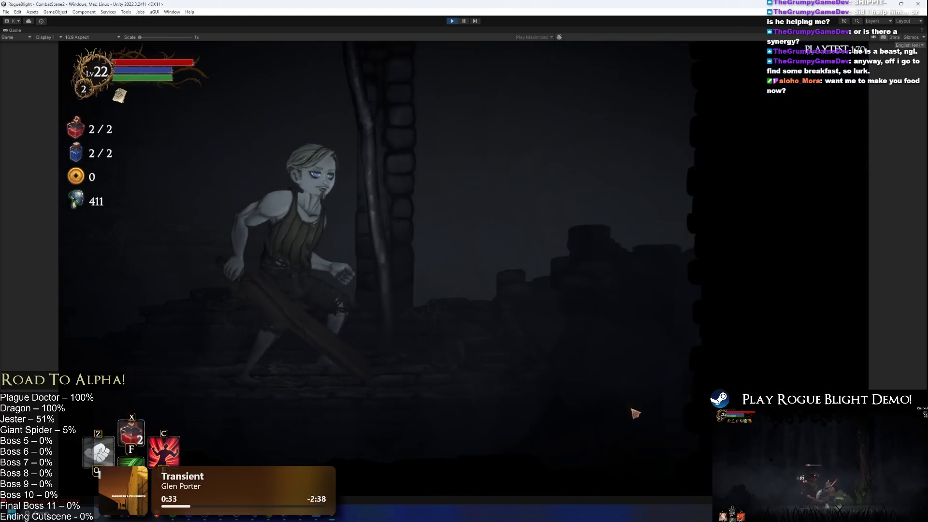
{"action": "key", "text": "F1"}
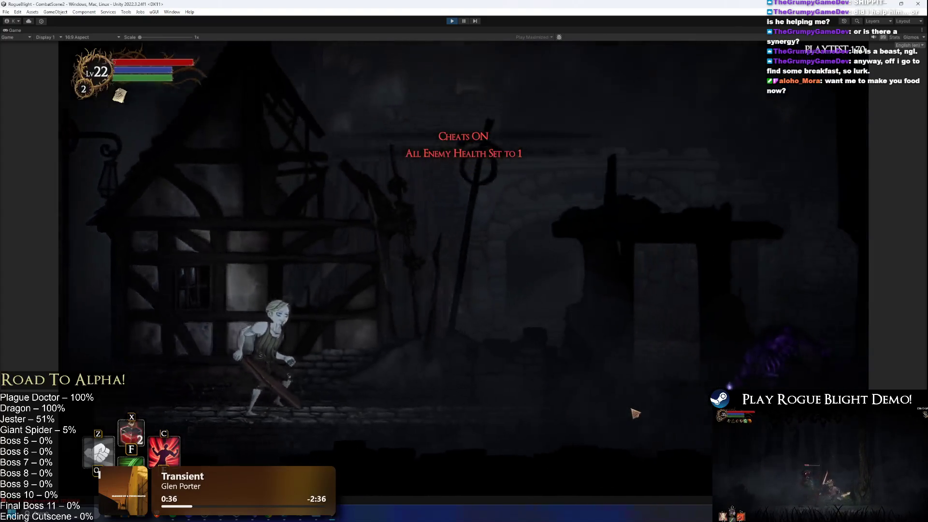
{"action": "left_click", "coordinate": [635, 382]}
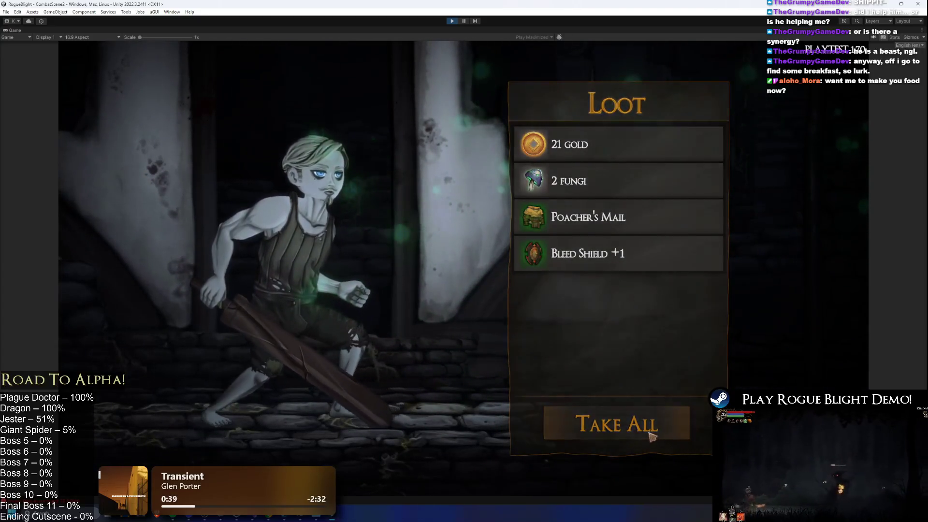
{"action": "left_click", "coordinate": [649, 434]}
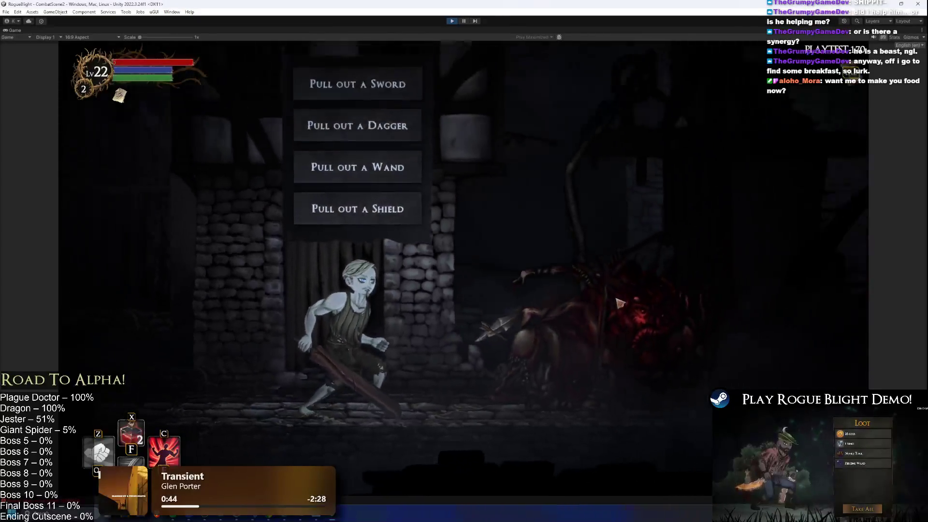
- Skip the weapon choice, take the Earth Wand +1, and reach the merchant's shop with 76 gold
{"action": "left_click", "coordinate": [367, 255]}
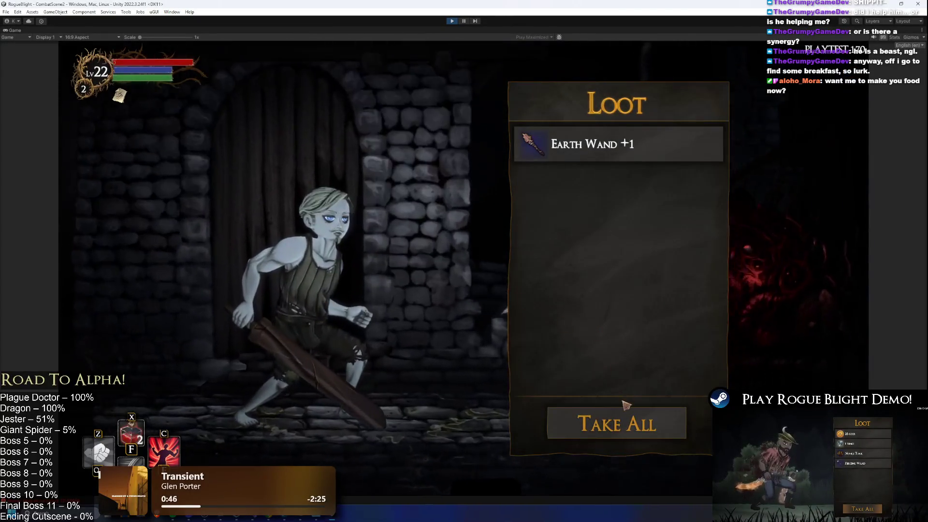
{"action": "left_click", "coordinate": [647, 416]}
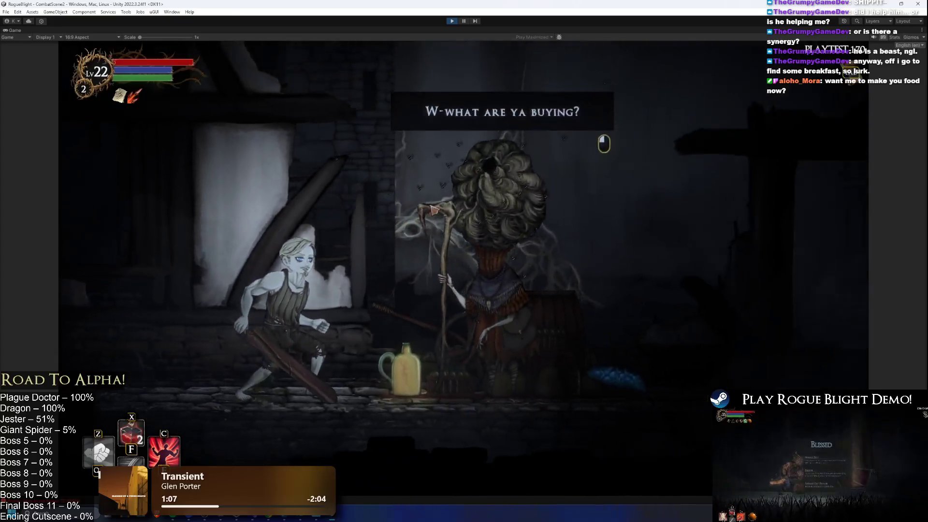
{"action": "left_click", "coordinate": [450, 225]}
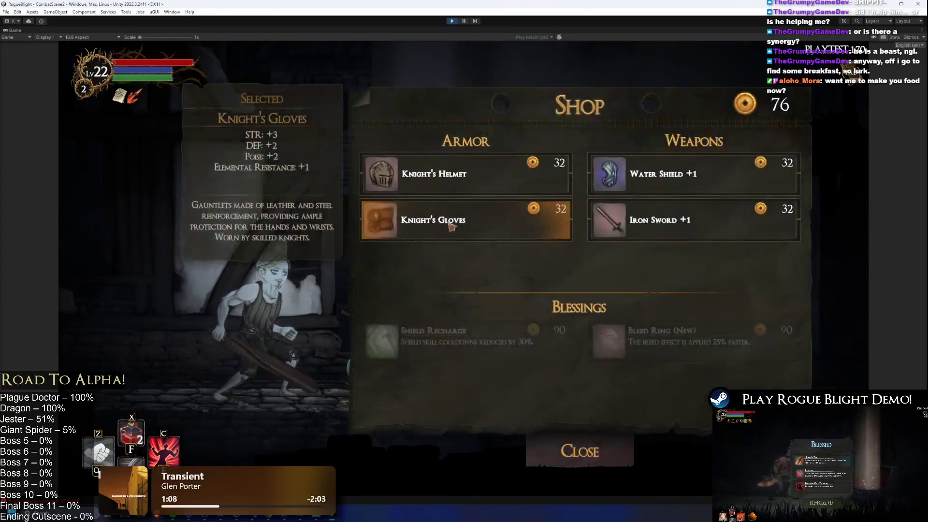
- Leave the shop and collect all the loot from the glowing wishing well
{"action": "left_click", "coordinate": [629, 444]}
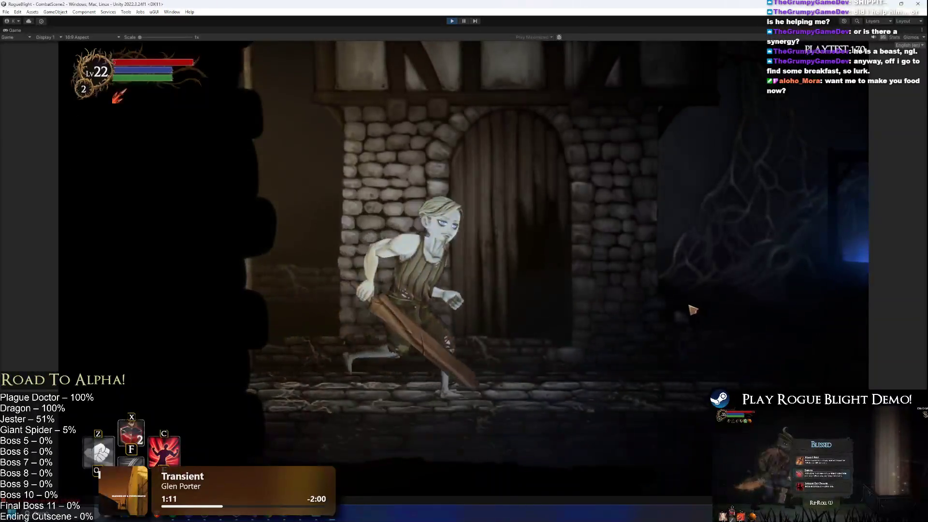
{"action": "key", "text": "e"}
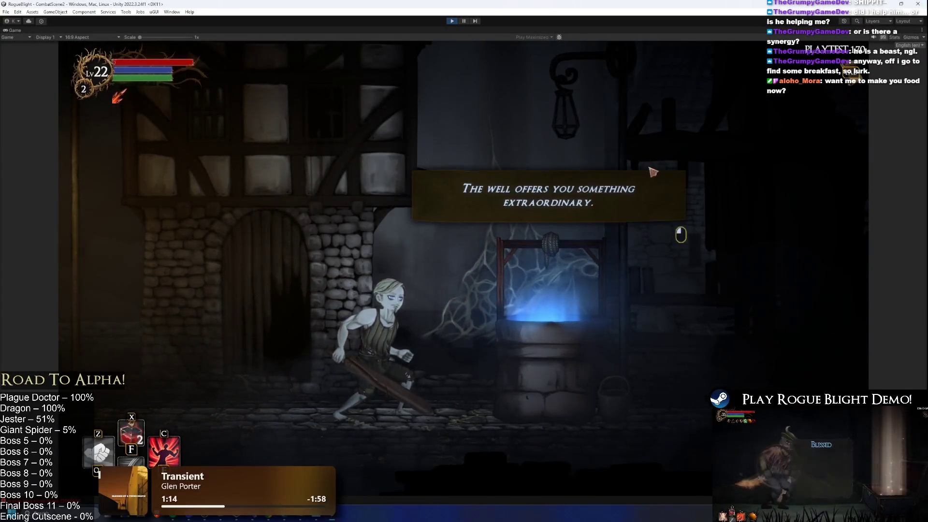
{"action": "left_click", "coordinate": [628, 423]}
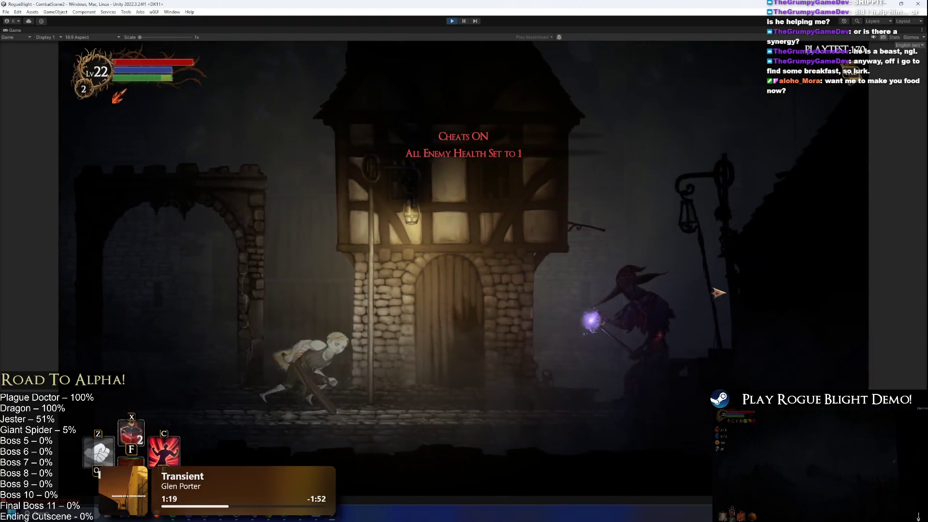
- Kill the staff-wielding caster, take its loot, and finish off the Plague Herald boss
{"action": "key", "text": "d"}
{"action": "left_click", "coordinate": [719, 292]}
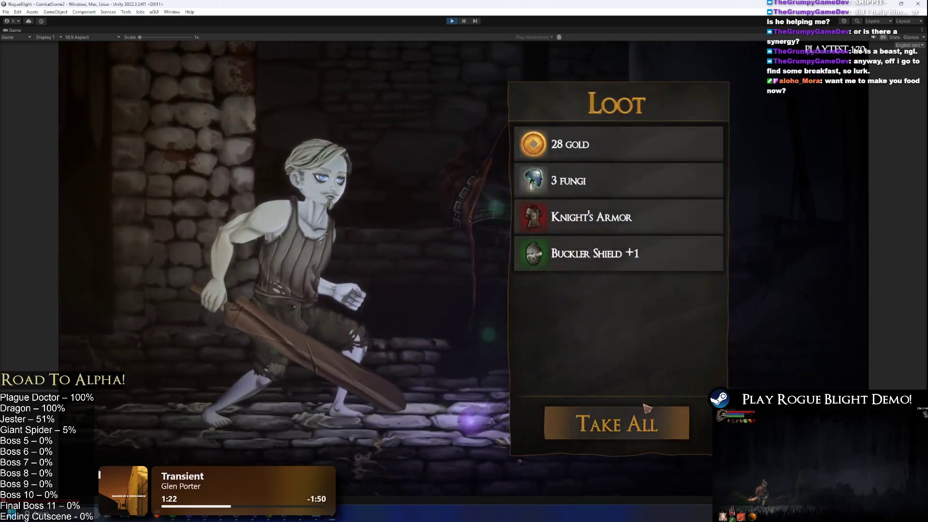
{"action": "left_click", "coordinate": [646, 408]}
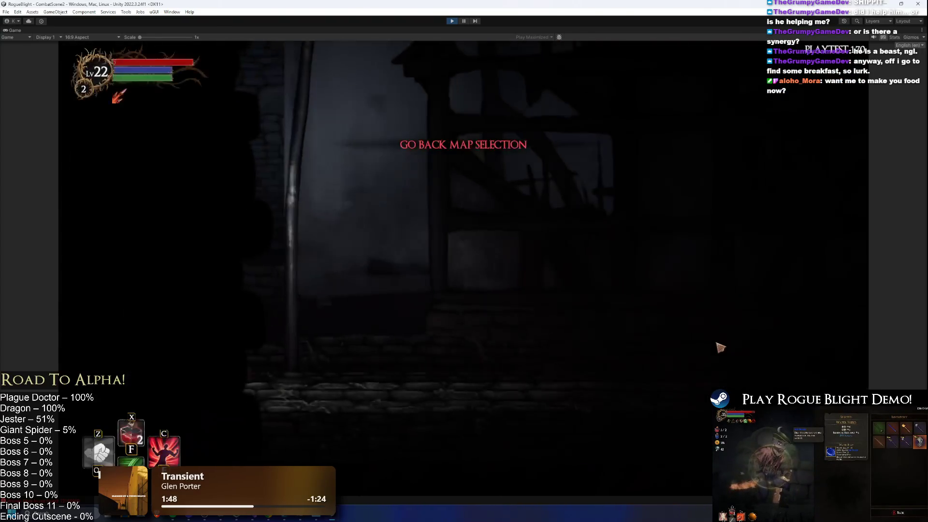
{"action": "left_click", "coordinate": [725, 351]}
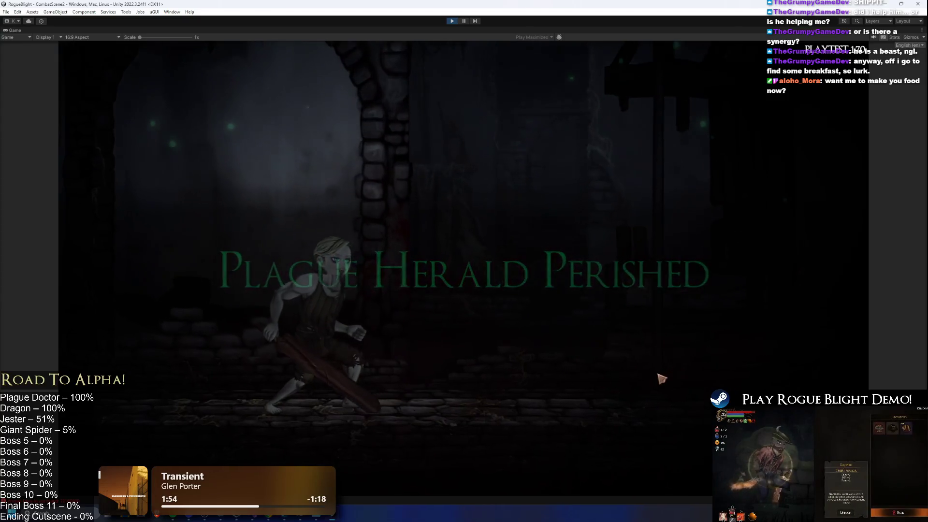
- Loot the Plague Herald, open the treasure chest, take a blessing, and rest at the next campfire
{"action": "left_click", "coordinate": [616, 422]}
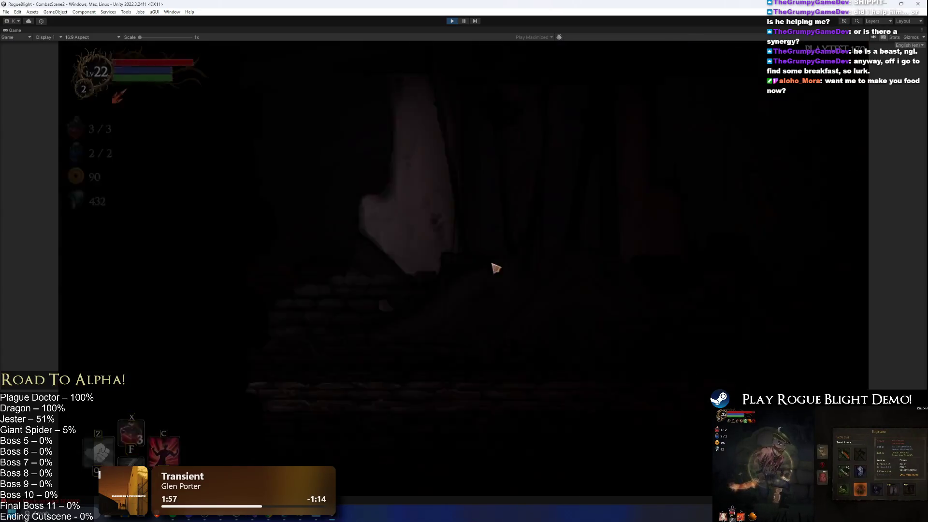
{"action": "left_click", "coordinate": [372, 139]}
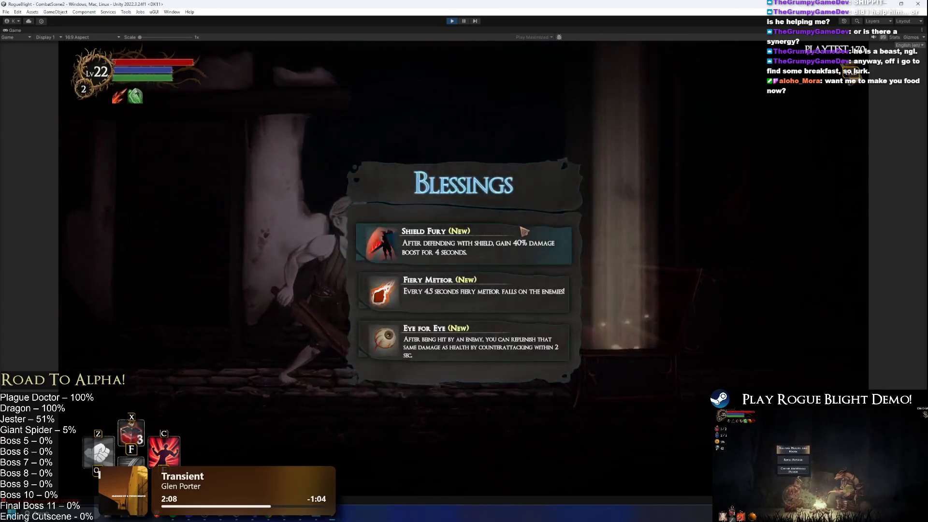
{"action": "left_click", "coordinate": [521, 233]}
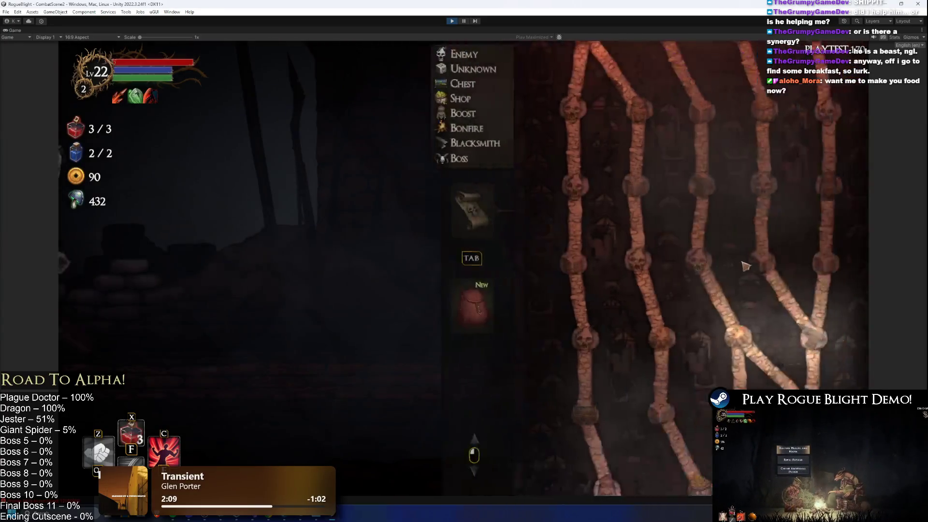
{"action": "left_click", "coordinate": [746, 265]}
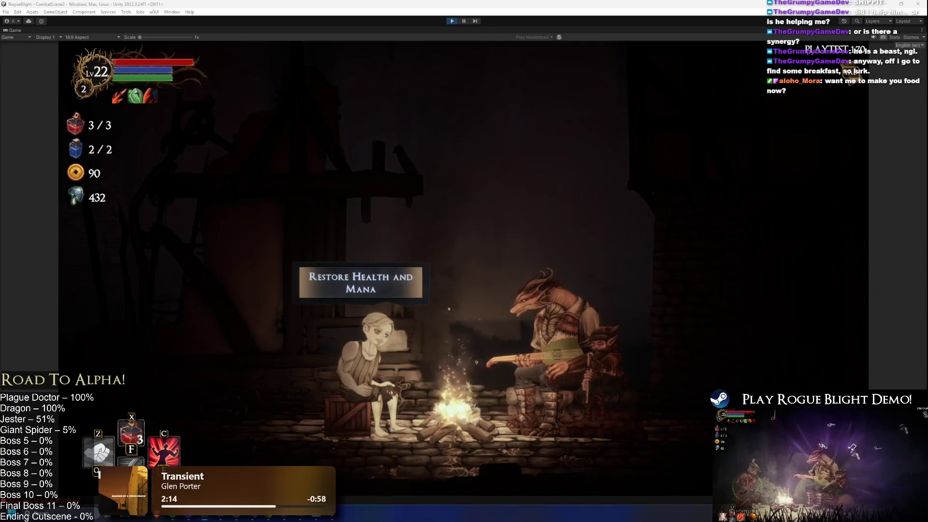
{"action": "left_click", "coordinate": [373, 301]}
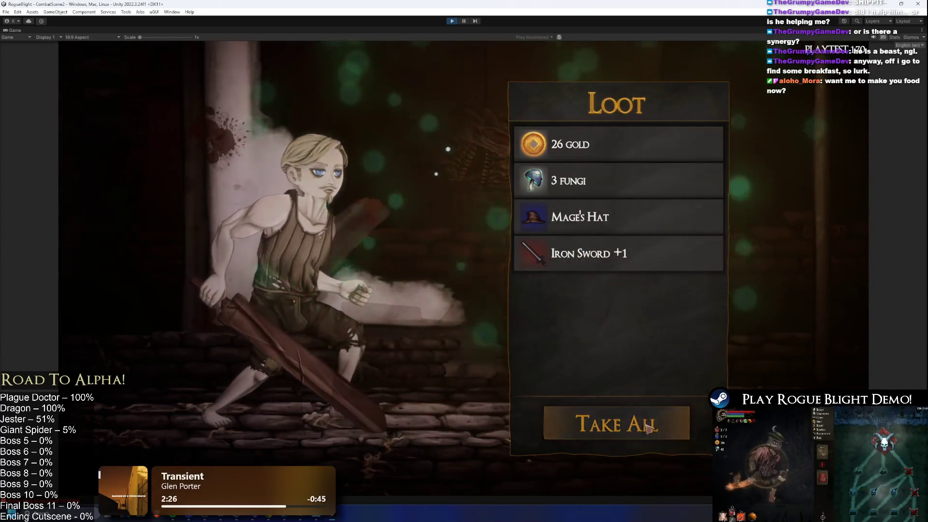
- Take the butcher's loot including Mage's Hat, skip the blacksmith, and continue through town
{"action": "left_click", "coordinate": [621, 423]}
{"action": "left_click", "coordinate": [696, 330]}
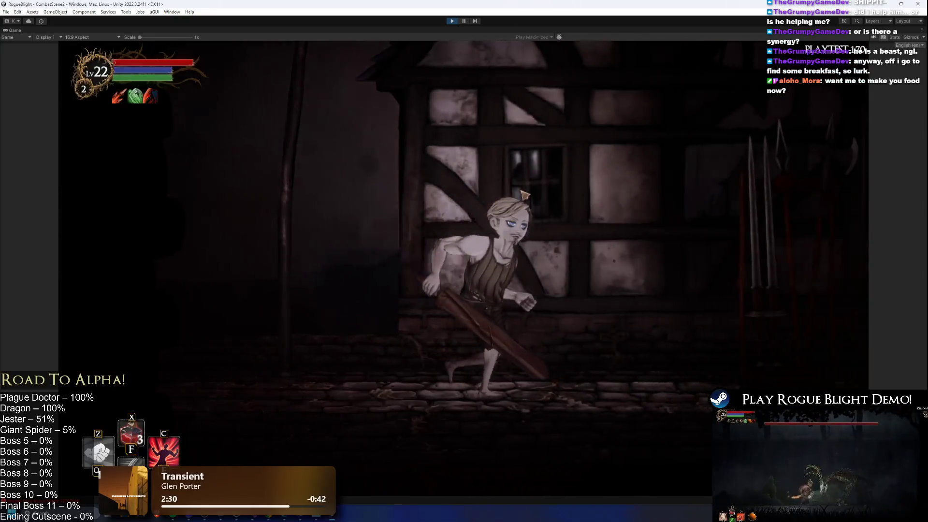
{"action": "key", "text": "Escape"}
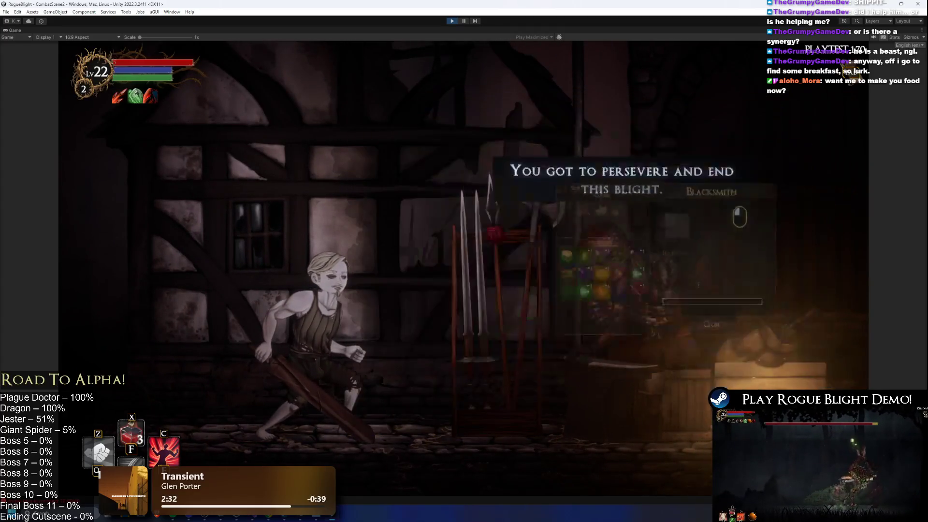
{"action": "key", "text": "Tab"}
{"action": "key", "text": "Tab"}
{"action": "key", "text": "d"}
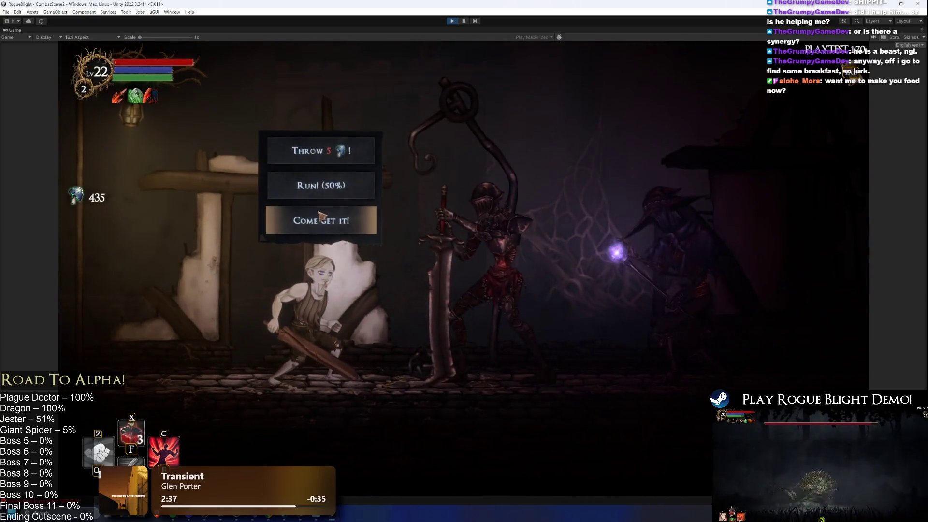
- Fight and kill the Undead Dragon, then stop play mode and start a fresh play session
{"action": "left_click", "coordinate": [319, 214]}
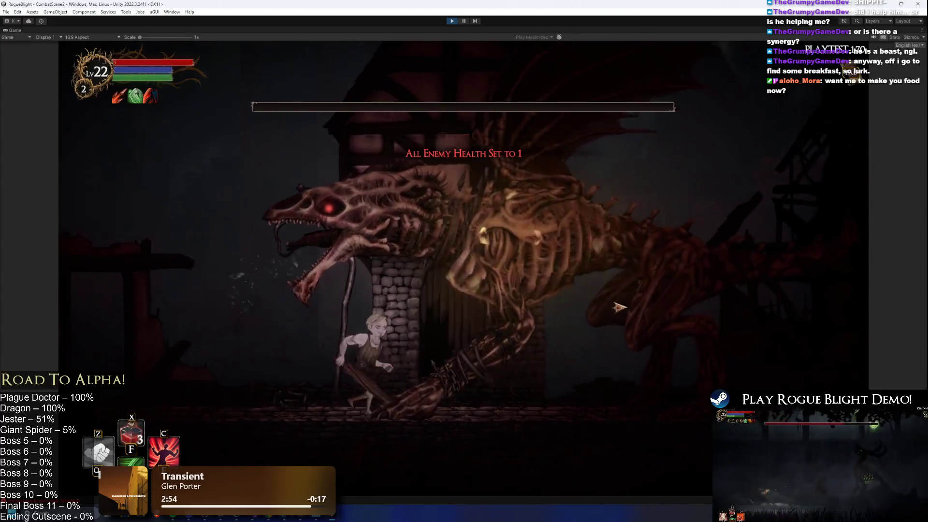
{"action": "left_click", "coordinate": [620, 307]}
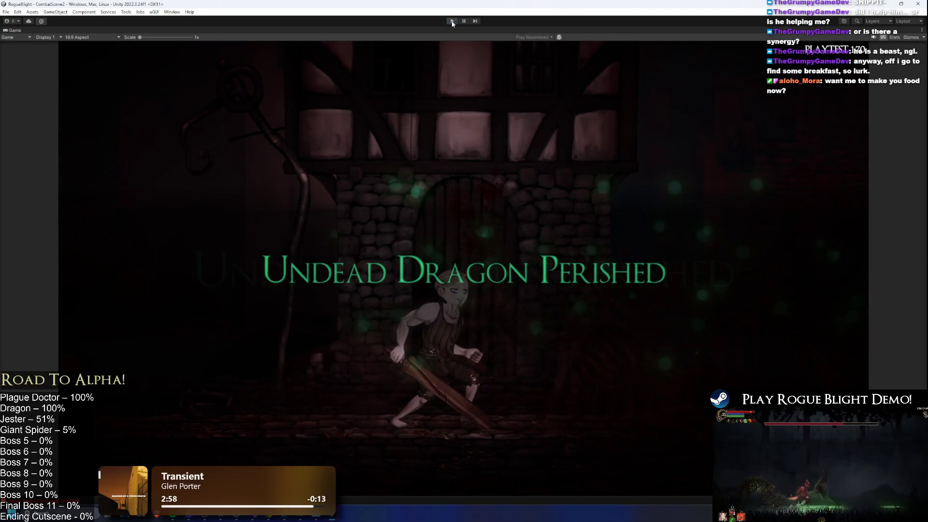
{"action": "left_click", "coordinate": [452, 21]}
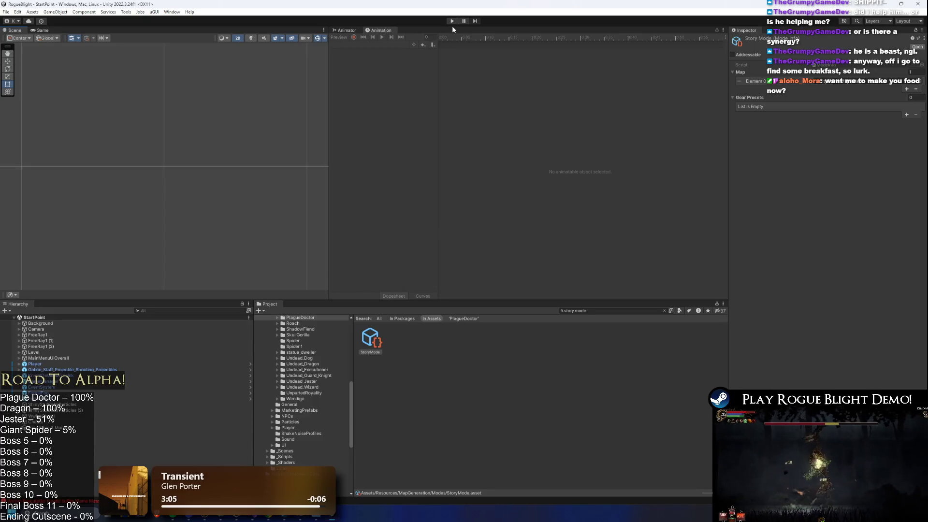
{"action": "left_click", "coordinate": [452, 21]}
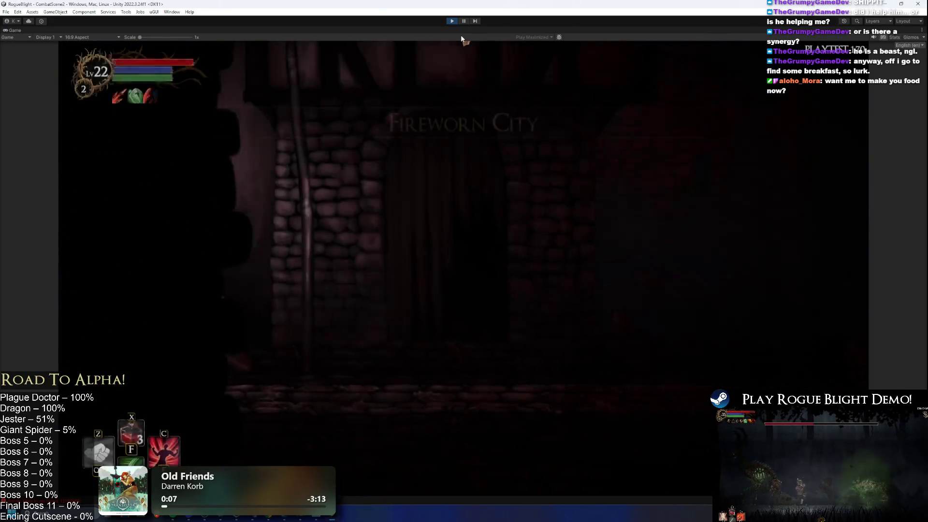
- Save and quit the current run from the pause menu, then stop play mode with Ctrl+P
{"action": "key", "text": "Escape"}
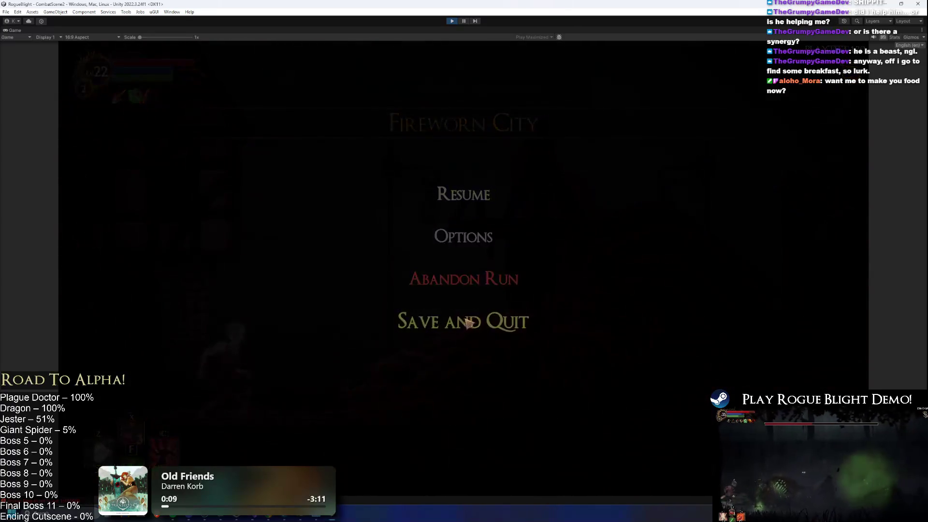
{"action": "left_click", "coordinate": [472, 322]}
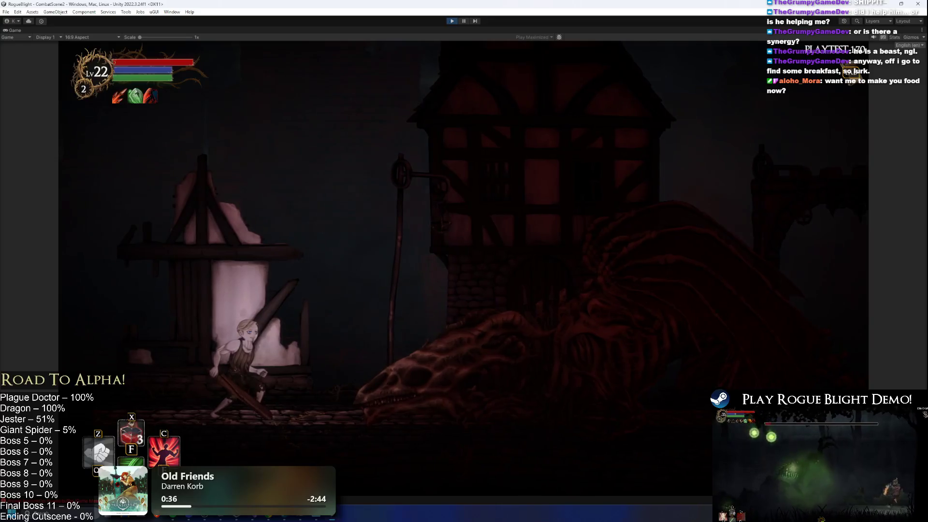
{"action": "key", "text": "ctrl+p"}
- Bring Visual Studio with TODO.txt to the front
{"action": "key", "text": "alt+Tab"}
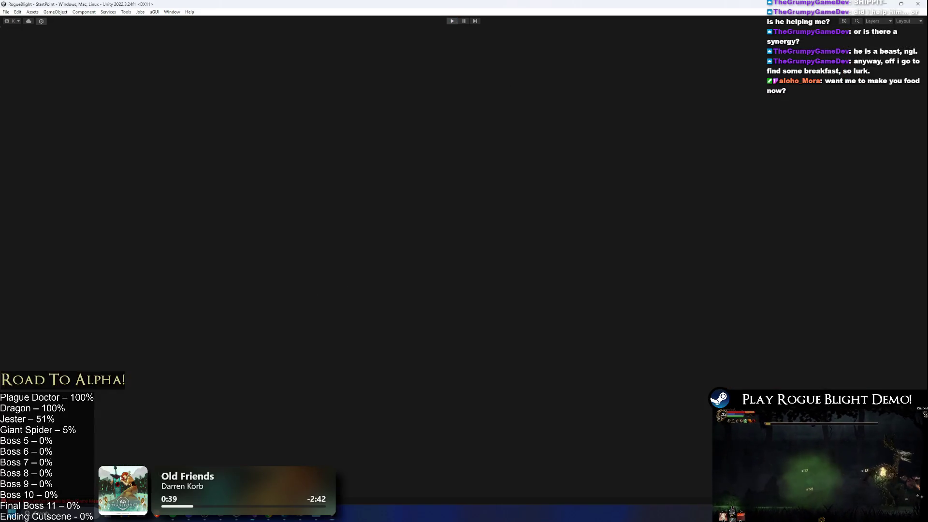
{"action": "key", "text": "Escape"}
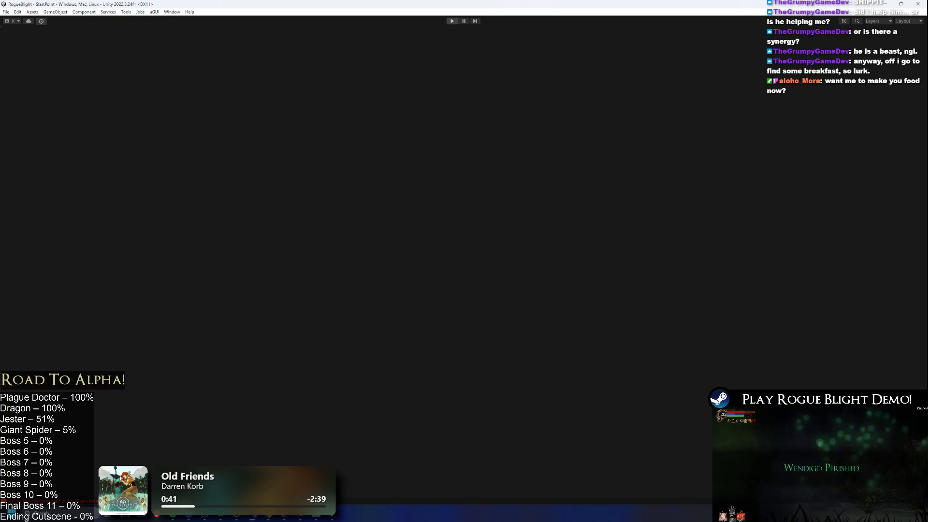
{"action": "key", "text": "alt+Tab"}
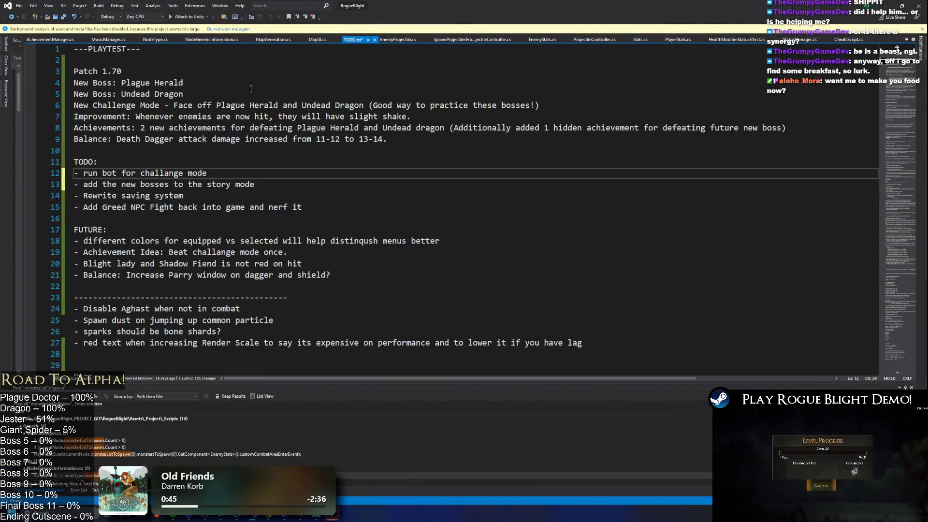
{"action": "left_click", "coordinate": [303, 83]}
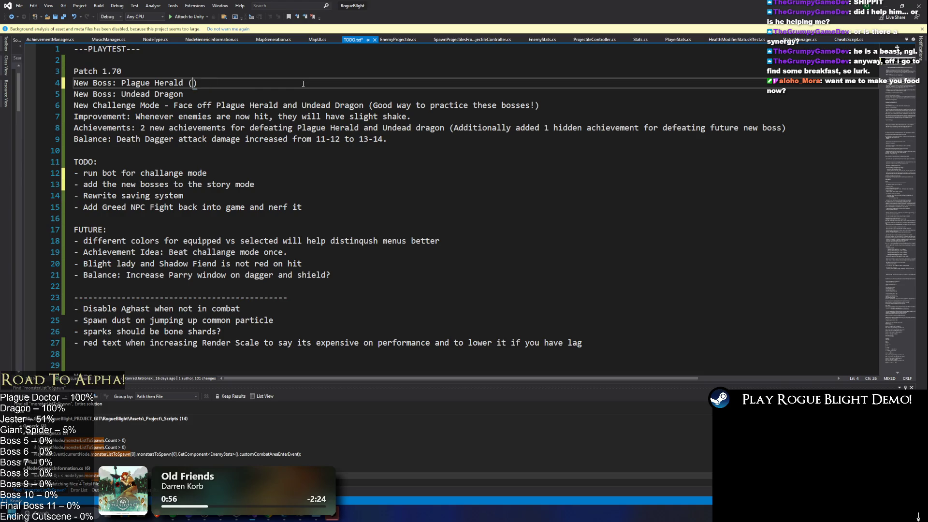
{"action": "type", "text": "Appears on difficulty 1 or its"}
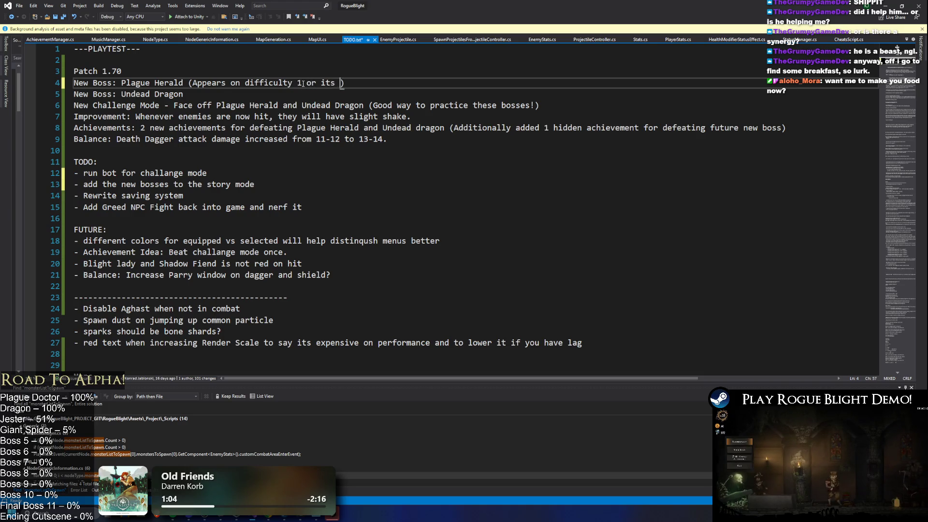
{"action": "type", "text": "random"}
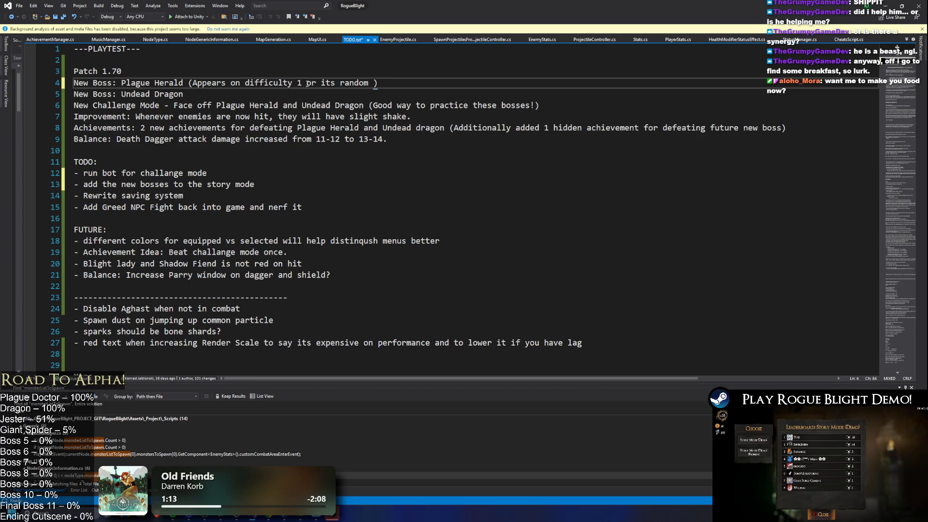
{"action": "double_click", "coordinate": [213, 83]}
{"action": "type", "text": "Gu"}
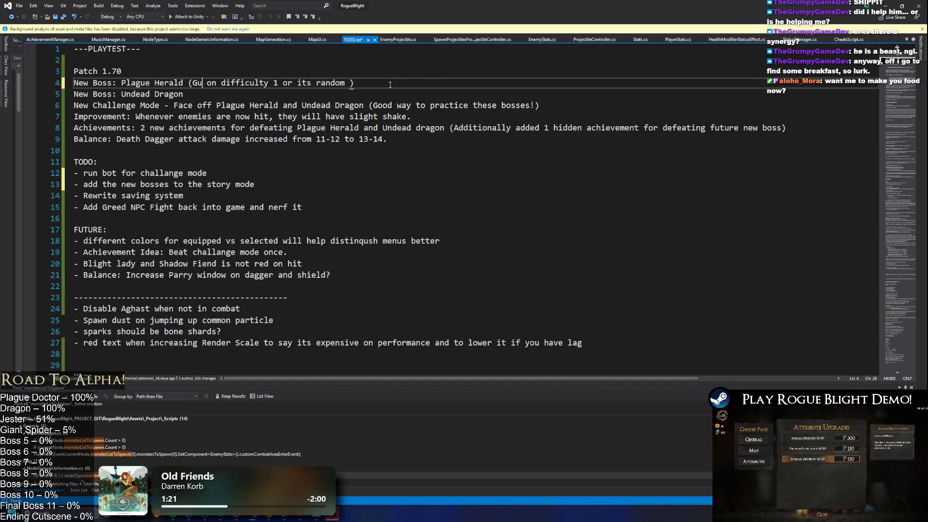
{"action": "left_click_drag", "start_coordinate": [400, 83], "coordinate": [188, 84]}
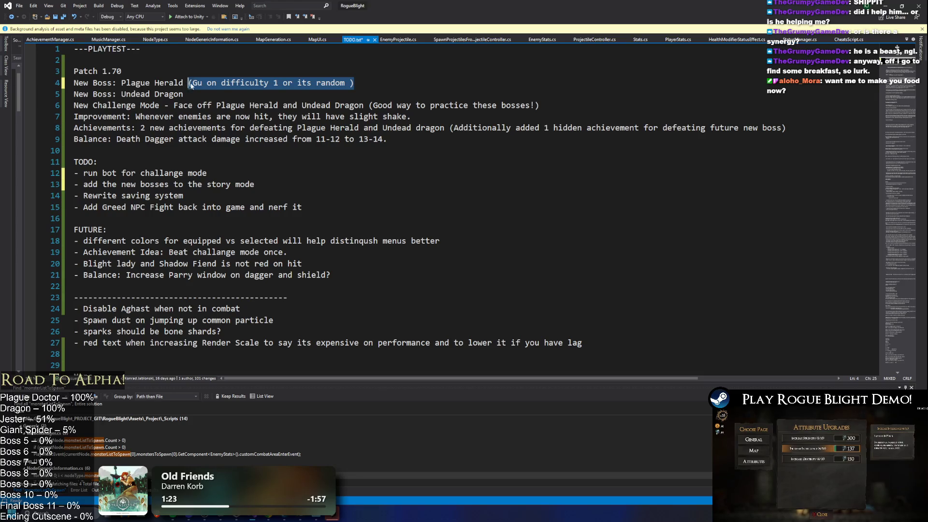
{"action": "key", "text": "Delete"}
{"action": "type", "text": "(Mi"}
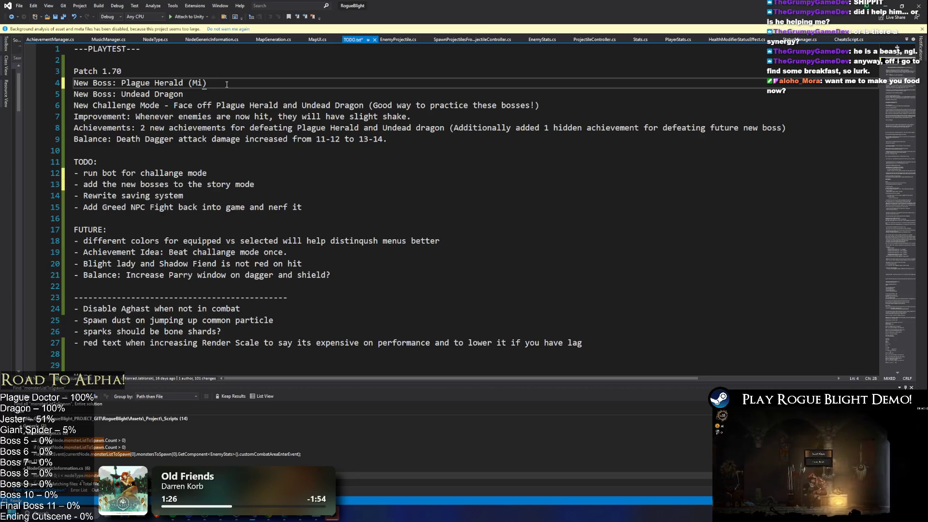
{"action": "key", "text": "BackSpace"}
{"action": "key", "text": "BackSpace"}
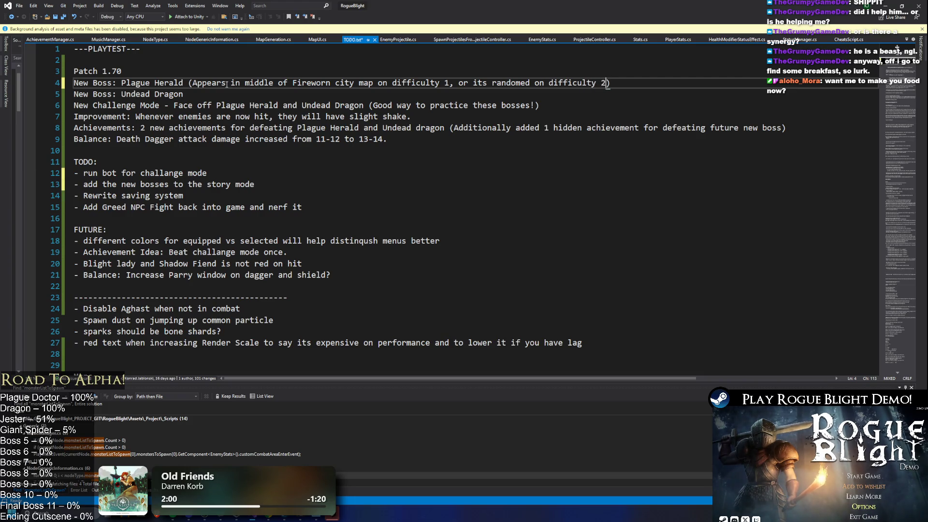
{"action": "type", "text": "+ between "}
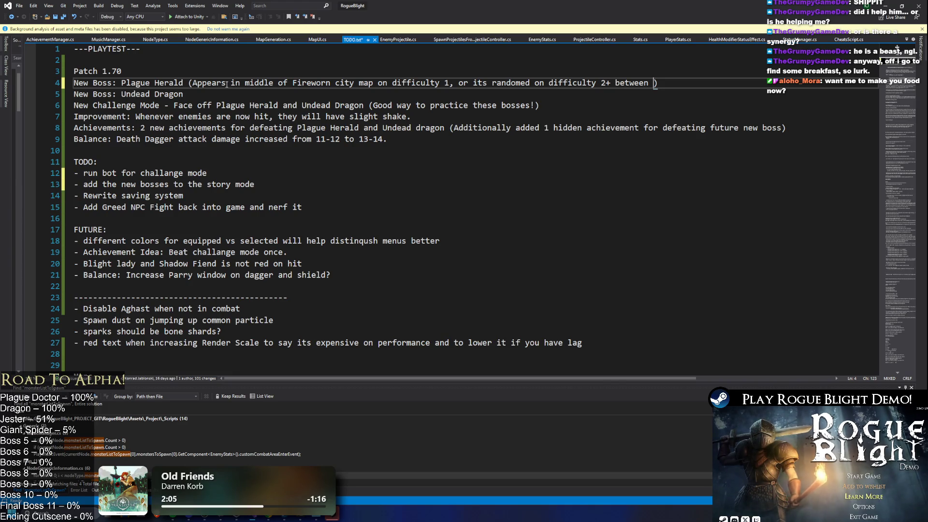
{"action": "type", "text": "Plague "}
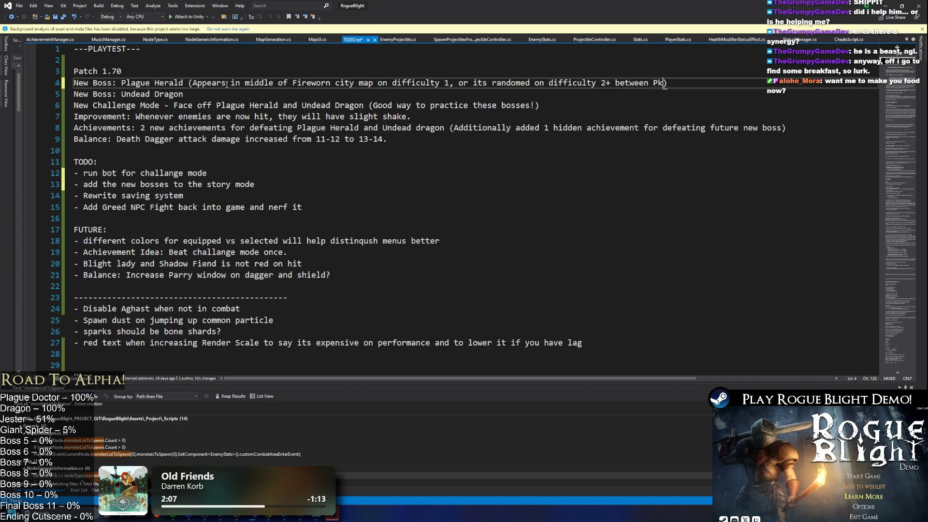
{"action": "type", "text": "Herald and"}
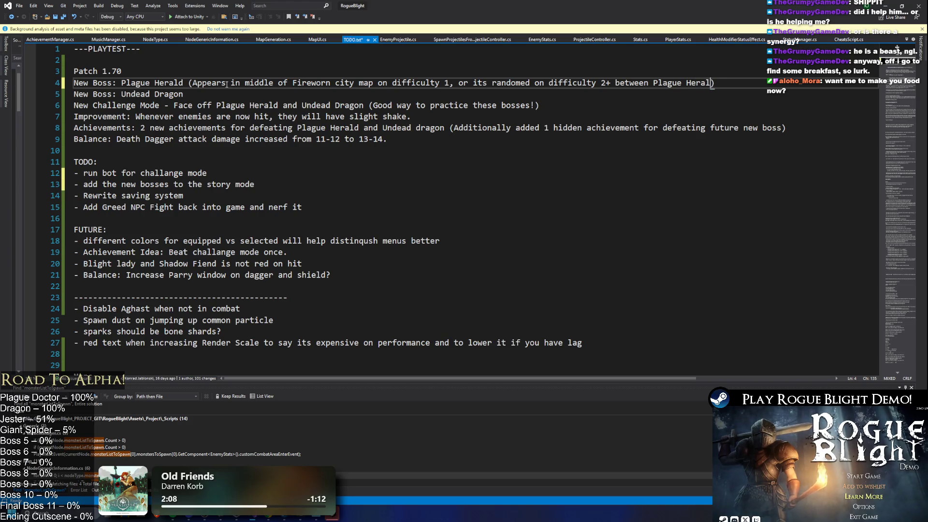
{"action": "type", "text": " Statue Dwell"}
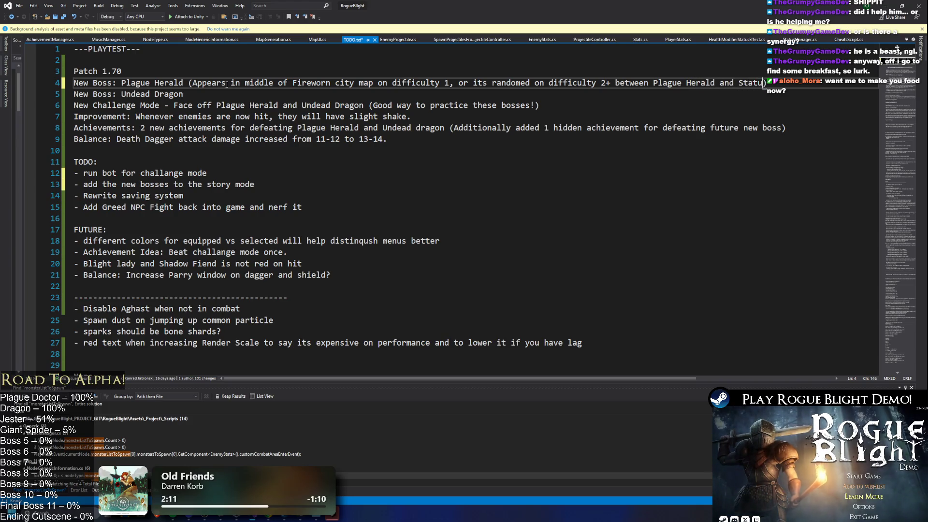
{"action": "type", "text": "er"}
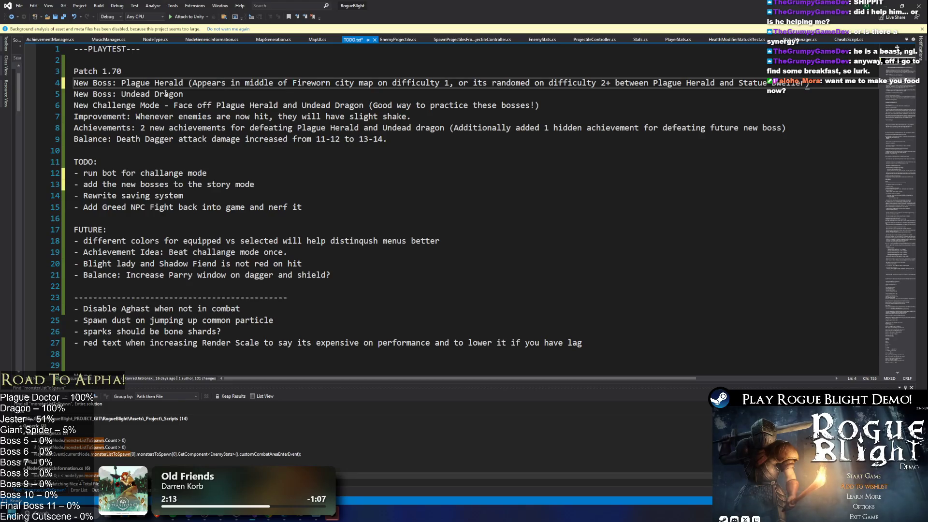
{"action": "left_click", "coordinate": [193, 82]}
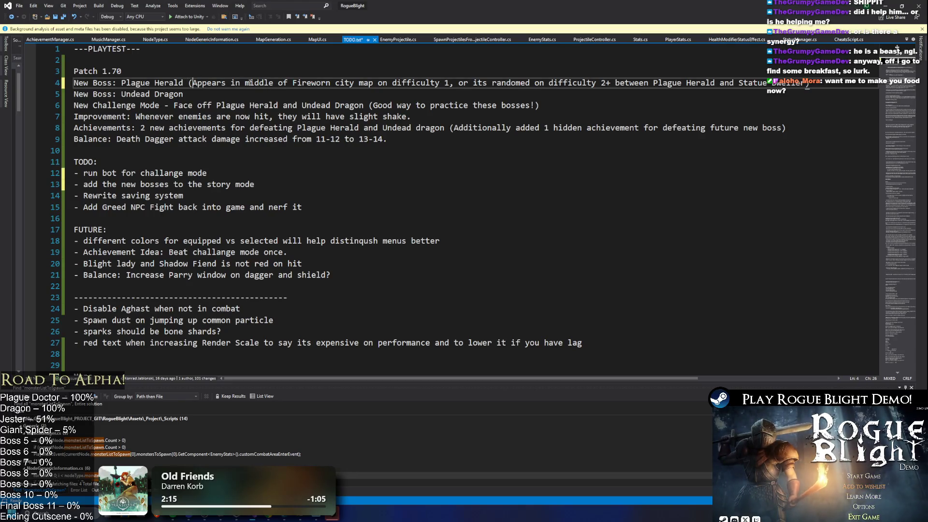
{"action": "mouse_move", "coordinate": [808, 86]}
{"action": "left_mouse_down"}
{"action": "mouse_move", "coordinate": [184, 94]}
{"action": "mouse_move", "coordinate": [188, 83]}
{"action": "left_mouse_up"}
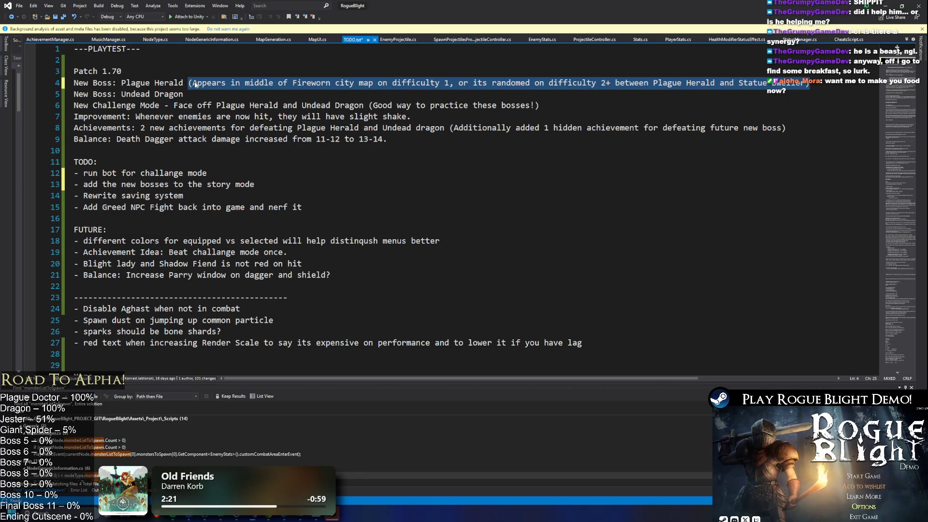
{"action": "left_click", "coordinate": [194, 83]}
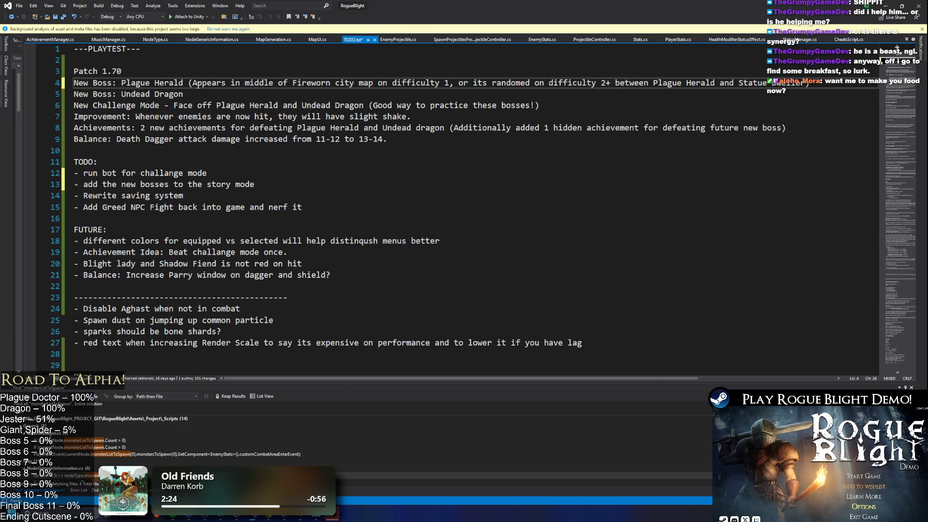
{"action": "left_click", "coordinate": [204, 91]}
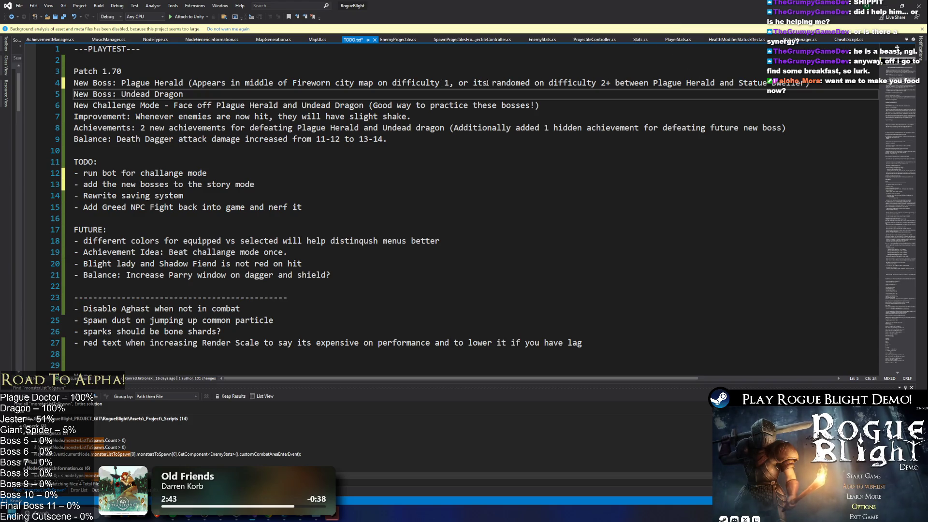
- Add the Undead Dragon final-boss-in-Fireworn-city note on line 5 and drop line 4's 'between Plague Herald and Statue Dweller' clause
{"action": "type", "text": " (Appe"}
{"action": "type", "text": "ars as final boss i"}
{"action": "type", "text": "n Firewo"}
{"action": "type", "text": "rn city on di"}
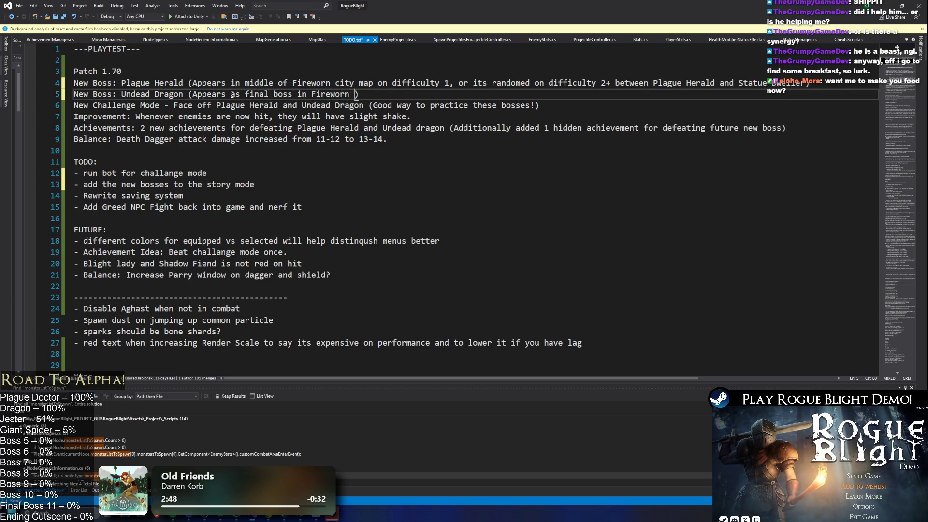
{"action": "type", "text": "fficulty 1,"}
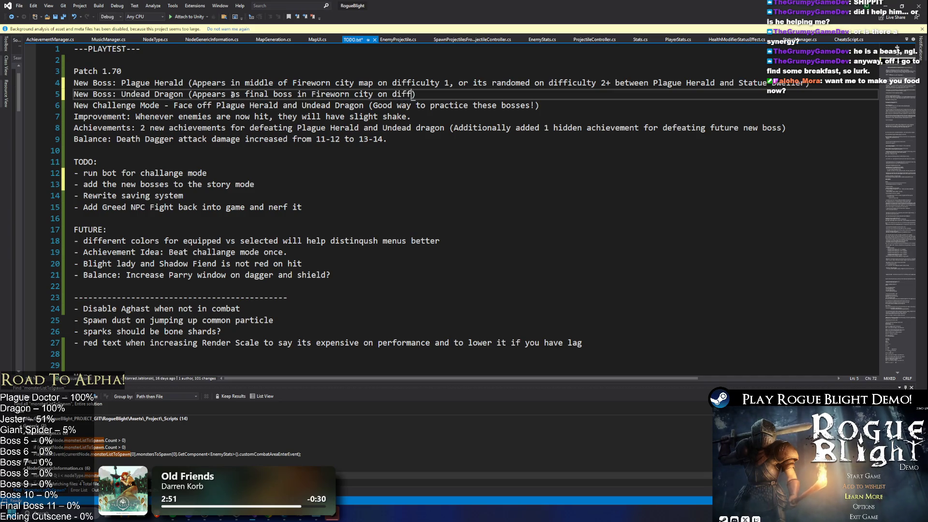
{"action": "type", "text": " or its randomed on "}
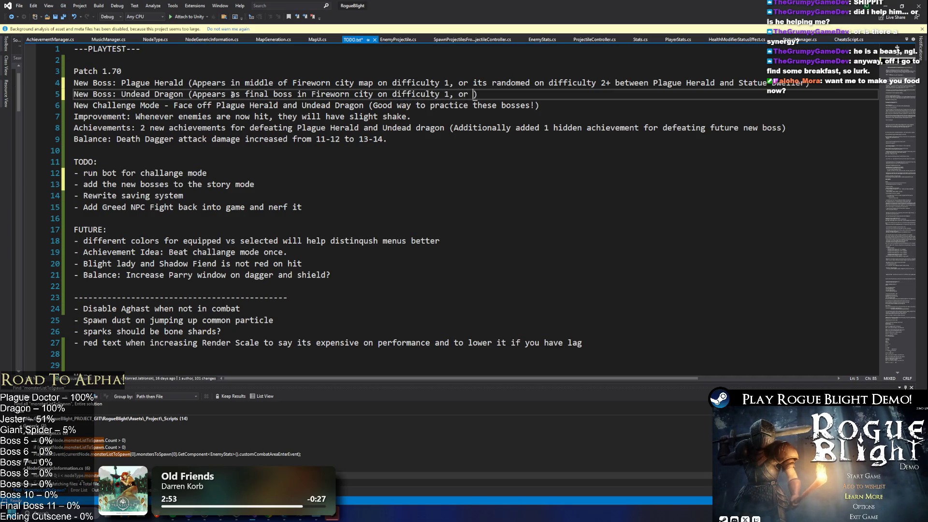
{"action": "type", "text": "difficulty 2"}
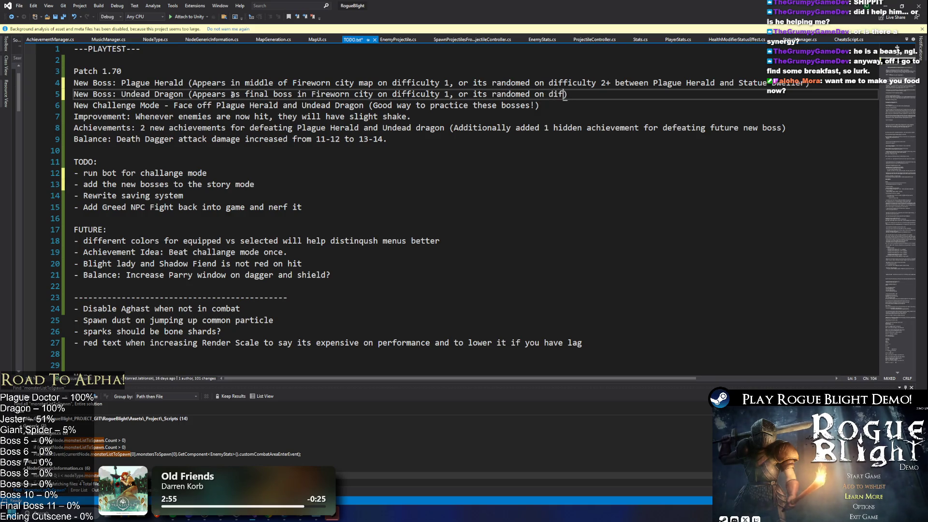
{"action": "type", "text": "+ bewtween"}
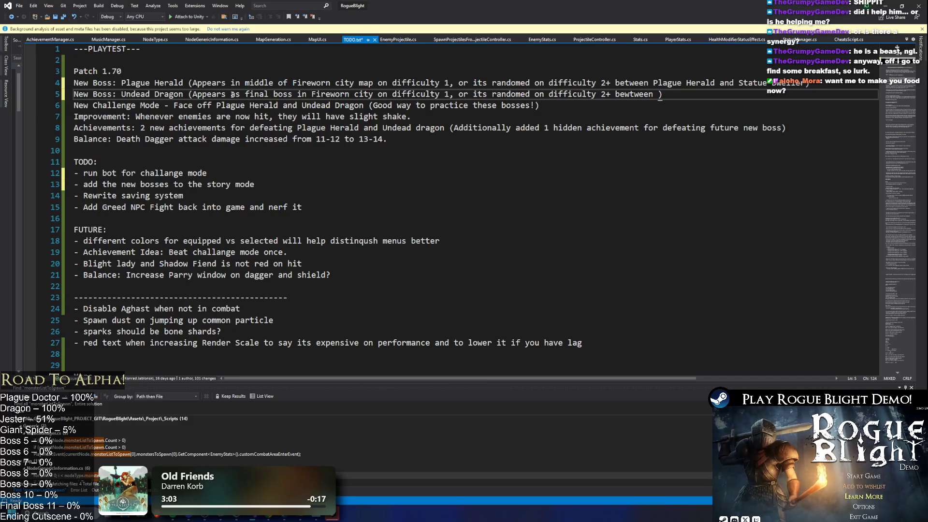
{"action": "key", "text": "BackSpace"}
{"action": "key", "text": "BackSpace"}
{"action": "key", "text": "BackSpace"}
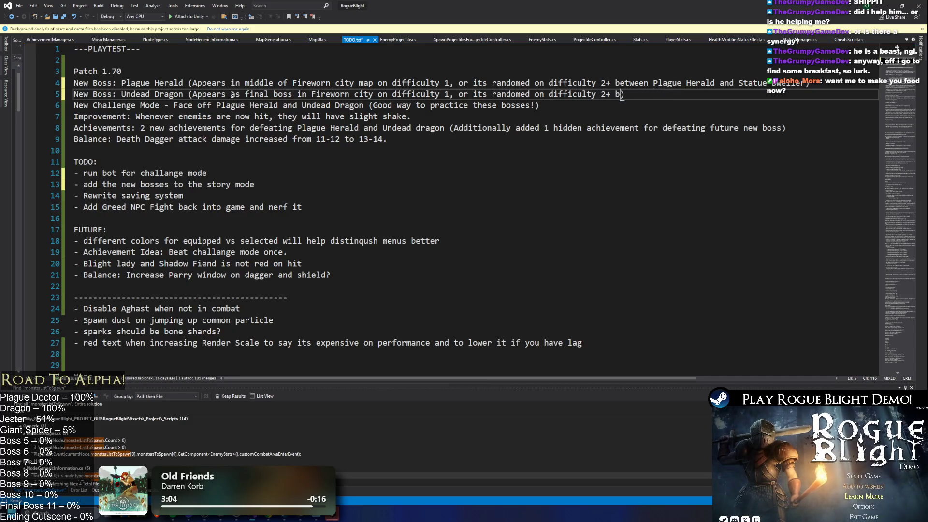
{"action": "key", "text": "BackSpace"}
{"action": "key", "text": "BackSpace"}
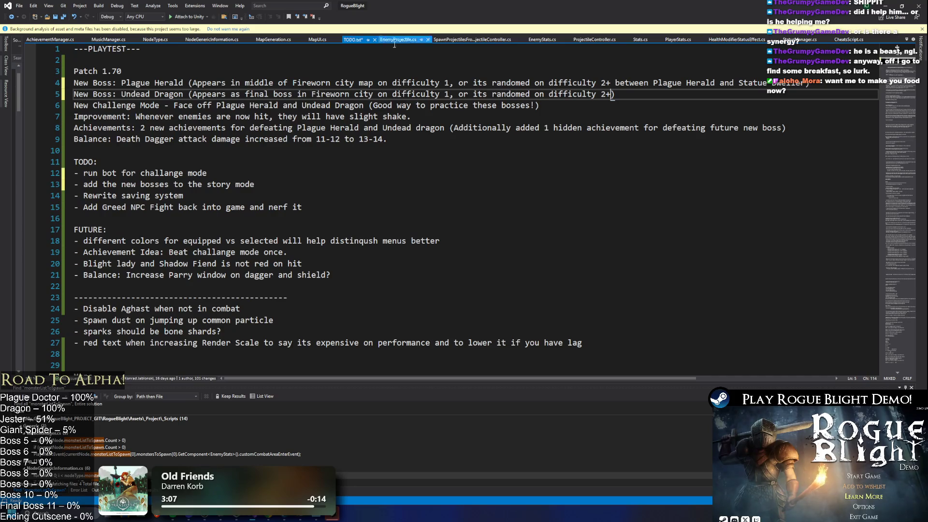
{"action": "left_click_drag", "start_coordinate": [612, 82], "coordinate": [813, 82]}
{"action": "key", "text": "BackSpace"}
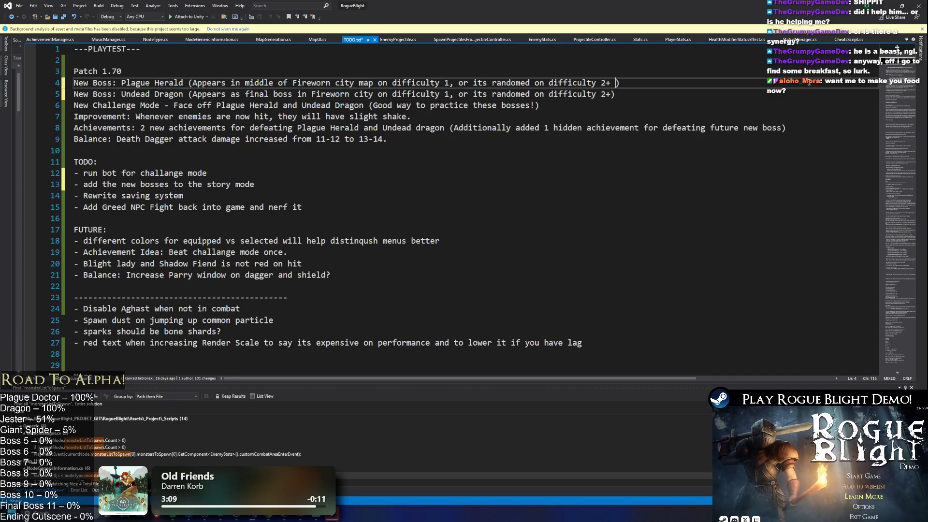
- Reword both boss lines to 'it can be randomed on difficulty 2+' and save TODO.txt
{"action": "double_click", "coordinate": [525, 83]}
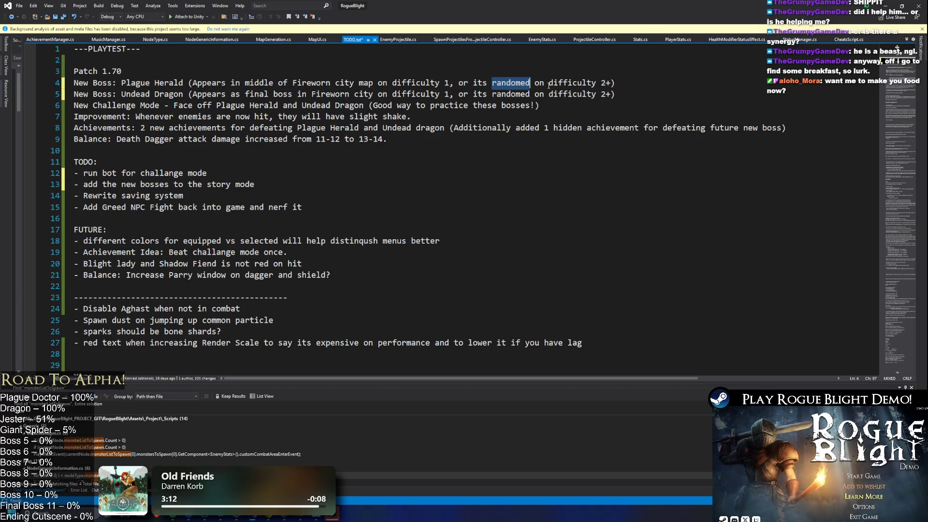
{"action": "key", "text": "BackSpace"}
{"action": "key", "text": "BackSpace"}
{"action": "key", "text": "BackSpace"}
{"action": "type", "text": "can be randomed"}
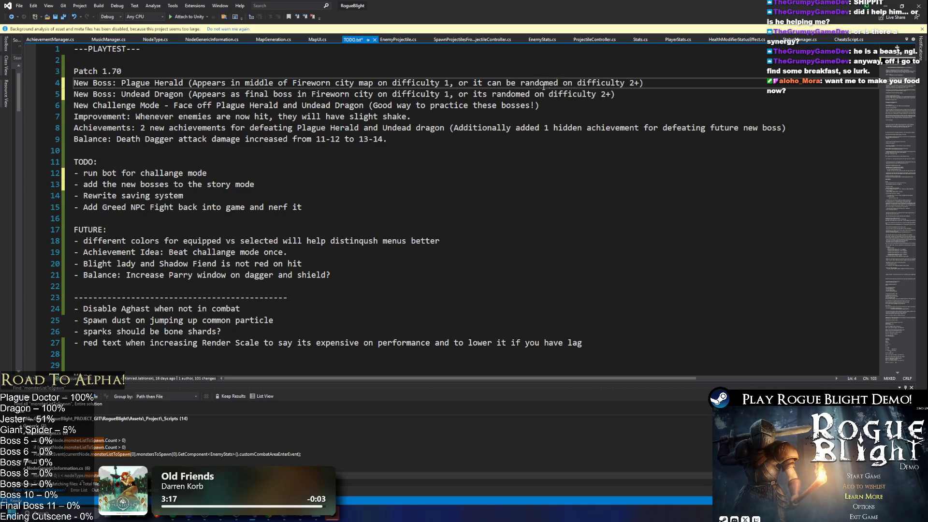
{"action": "double_click", "coordinate": [543, 83]}
{"action": "left_click_drag", "start_coordinate": [516, 83], "coordinate": [473, 83]}
{"action": "key", "text": "ctrl+c"}
{"action": "double_click", "coordinate": [479, 94]}
{"action": "key", "text": "ctrl+v"}
{"action": "key", "text": "ctrl+s"}
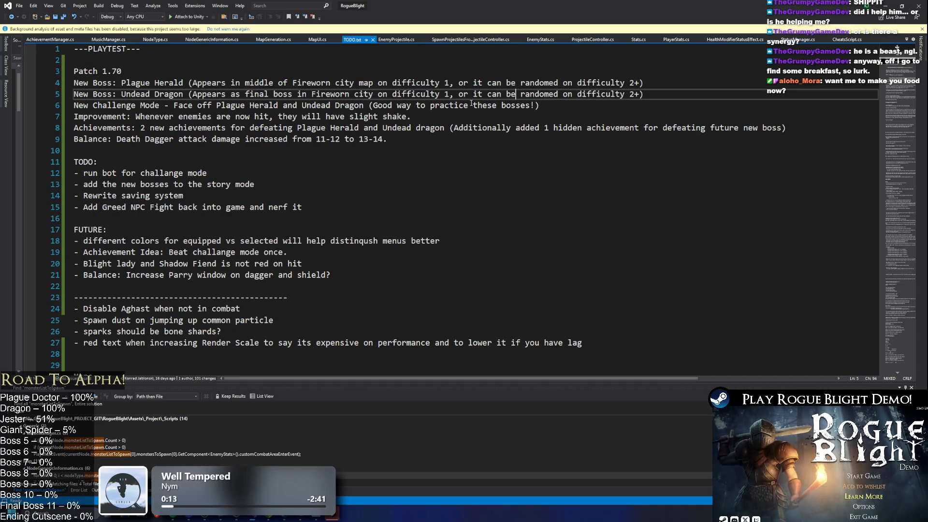
- Change line 6 to 'these new bosses!' and '2 new achievements' to 'New achievements', then save
{"action": "left_click", "coordinate": [500, 106]}
{"action": "type", "text": "new"}
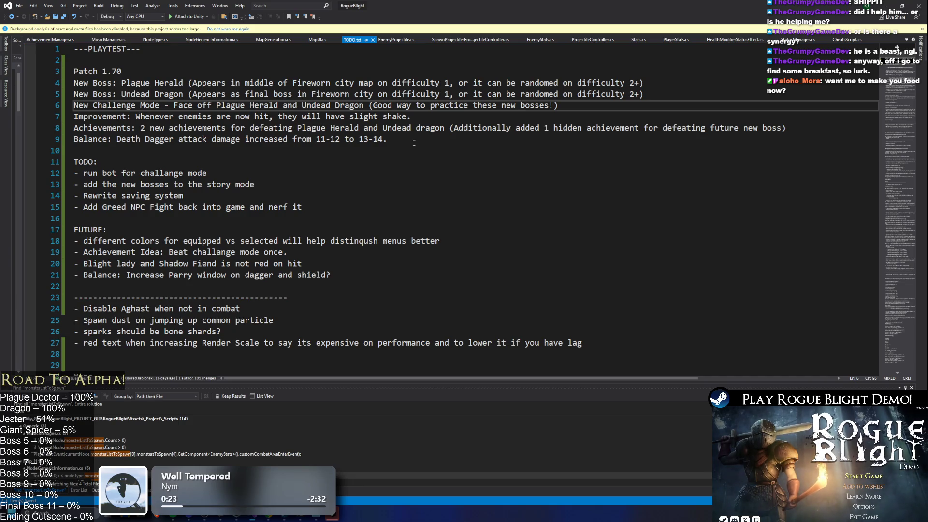
{"action": "left_click", "coordinate": [152, 127]}
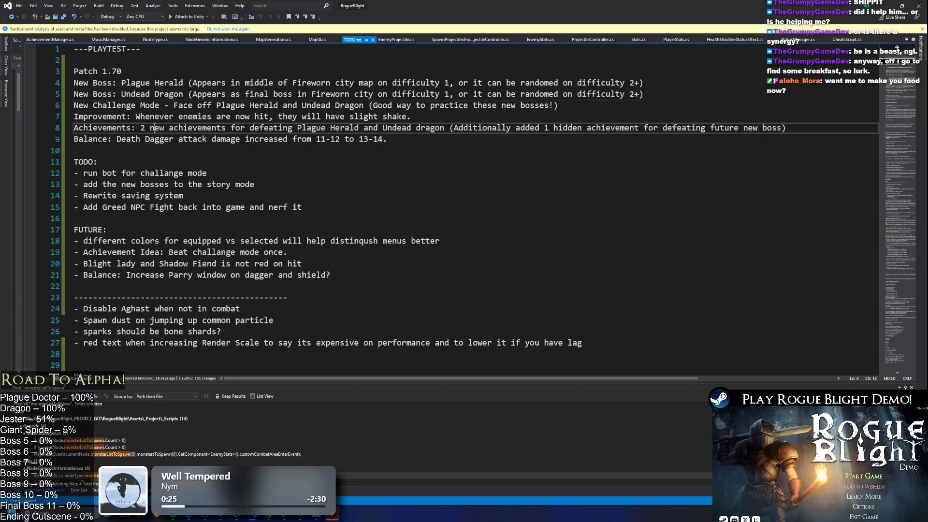
{"action": "key", "text": "BackSpace"}
{"action": "key", "text": "BackSpace"}
{"action": "key", "text": "Delete"}
{"action": "type", "text": "N"}
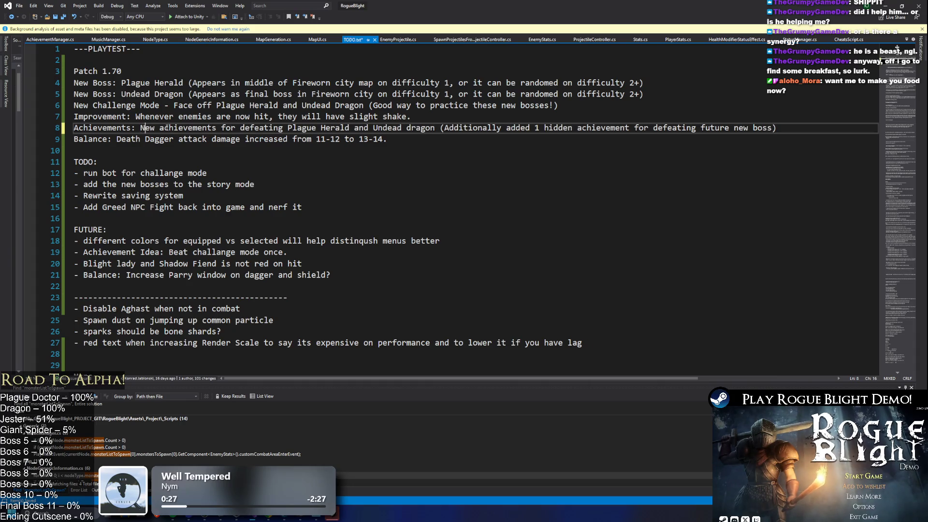
{"action": "key", "text": "ctrl+s"}
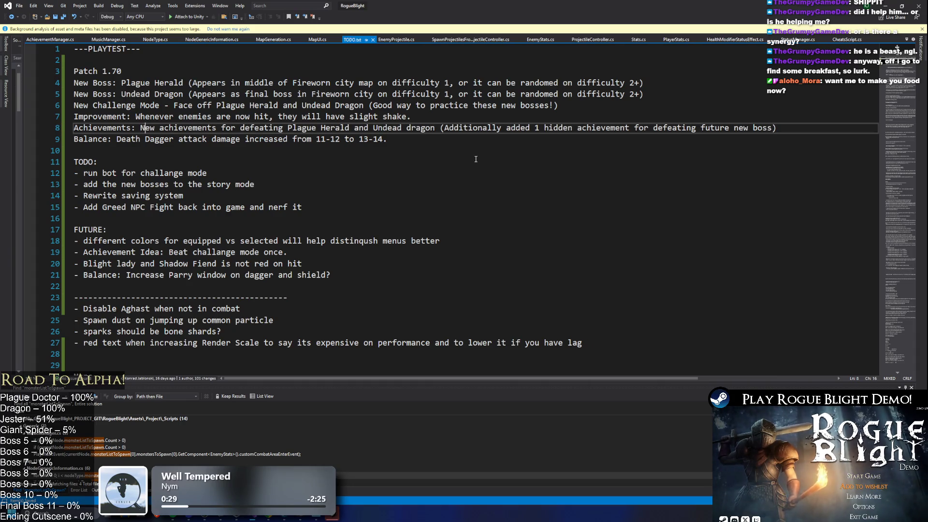
- Capitalise 'Undead Dragon' and change 'Additionally added' to 'Added 1 more hidden achievement'
{"action": "left_click", "coordinate": [410, 128]}
{"action": "key", "text": "BackSpace"}
{"action": "type", "text": "D"}
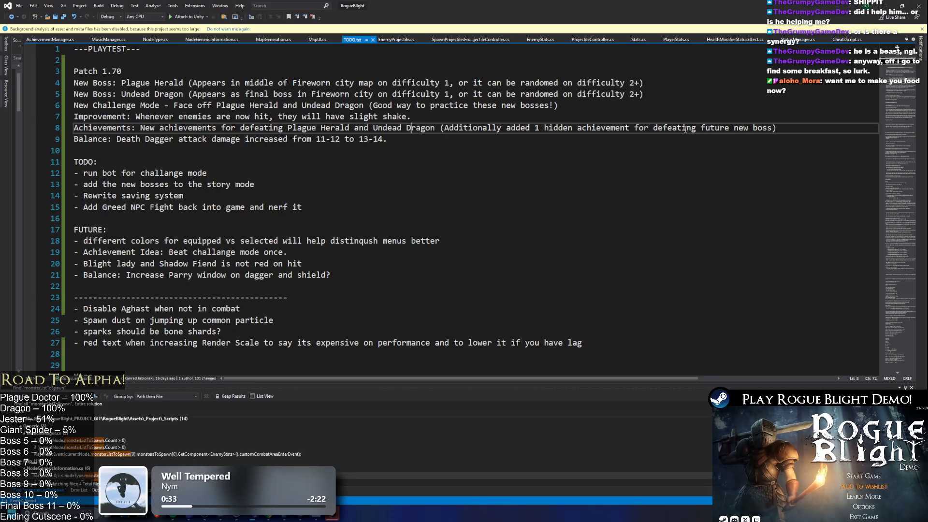
{"action": "double_click", "coordinate": [487, 127]}
{"action": "key", "text": "Delete"}
{"action": "key", "text": "Delete"}
{"action": "key", "text": "Delete"}
{"action": "type", "text": "A"}
{"action": "key", "text": "Right"}
{"action": "key", "text": "Right"}
{"action": "key", "text": "Right"}
{"action": "type", "text": "more"}
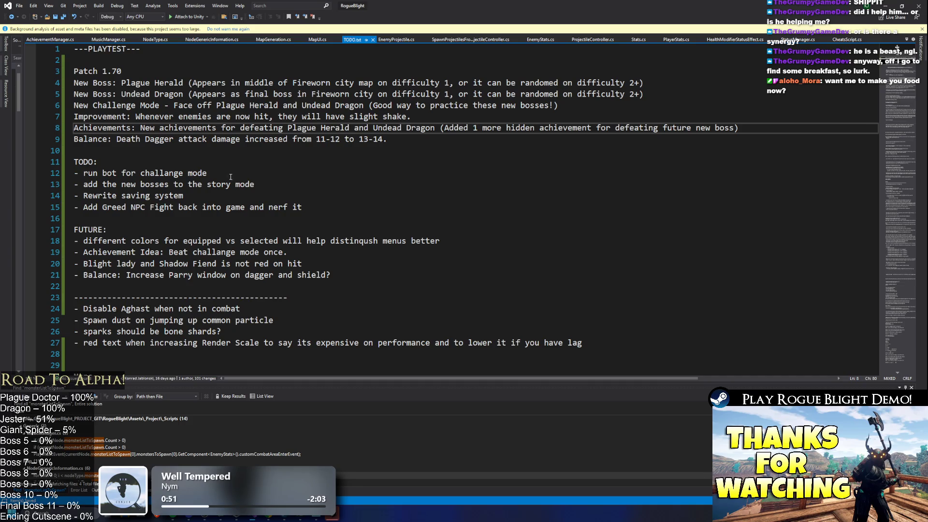
- Delete the story-mode bosses item and move 'Rewrite saving system' and 'Add Greed NPC Fight' above 'run bot'
{"action": "left_click_drag", "start_coordinate": [255, 184], "coordinate": [52, 186]}
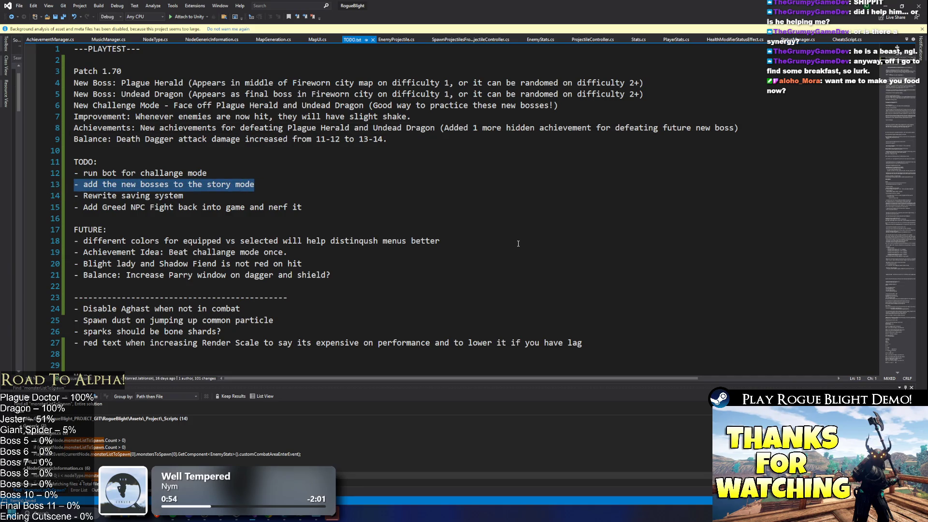
{"action": "key", "text": "BackSpace"}
{"action": "key", "text": "BackSpace"}
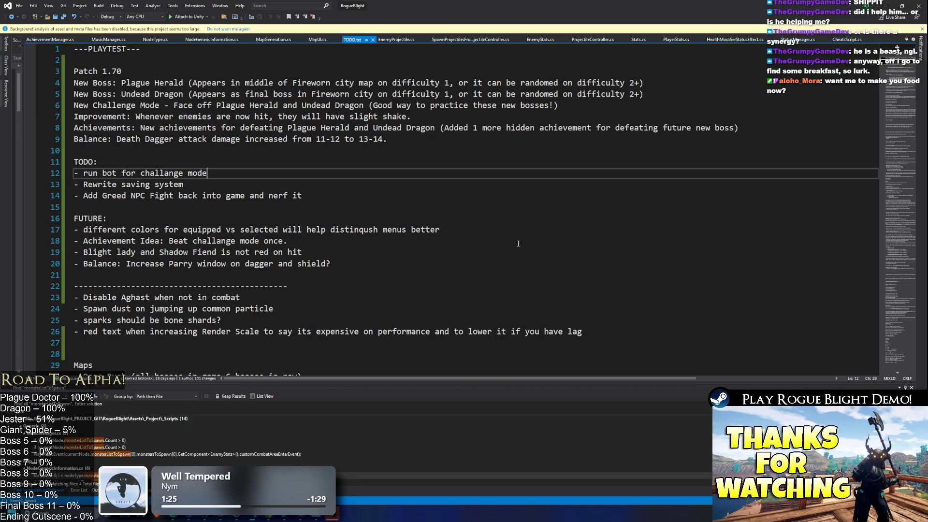
{"action": "left_click_drag", "start_coordinate": [75, 184], "coordinate": [302, 196]}
{"action": "key", "text": "Delete"}
{"action": "left_click", "coordinate": [136, 166]}
{"action": "key", "text": "Return"}
{"action": "key", "text": "ctrl+v"}
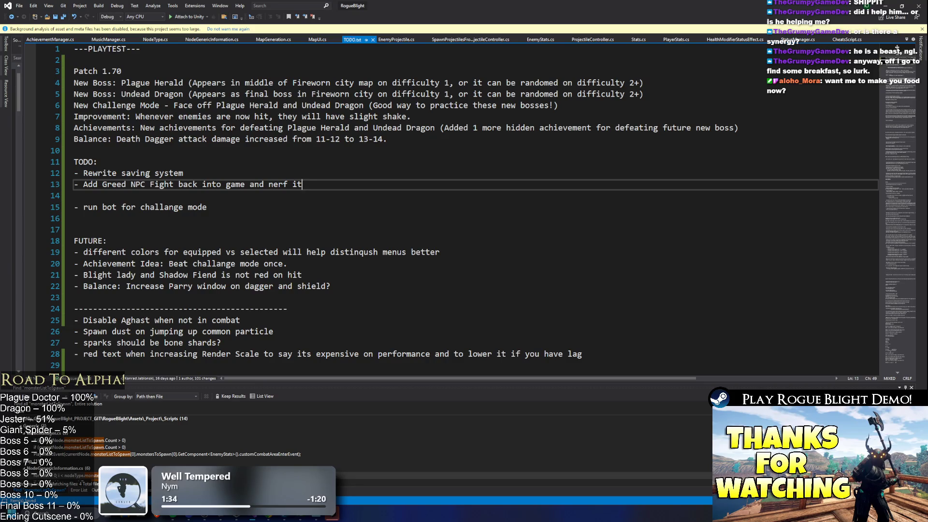
{"action": "left_click", "coordinate": [424, 118]}
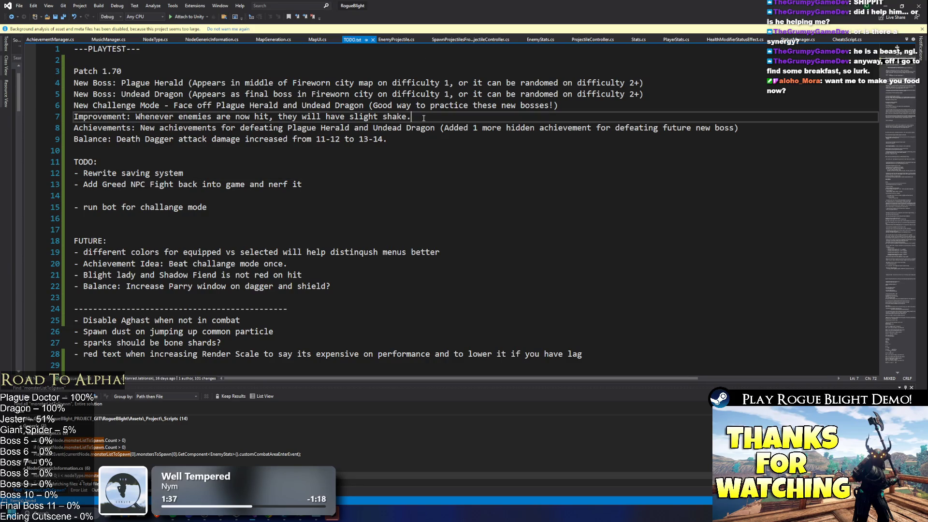
- Add ' on them' to the improvement note so it ends 'slight shake on them.' and save TODO.txt
{"action": "type", "text": "on the"}
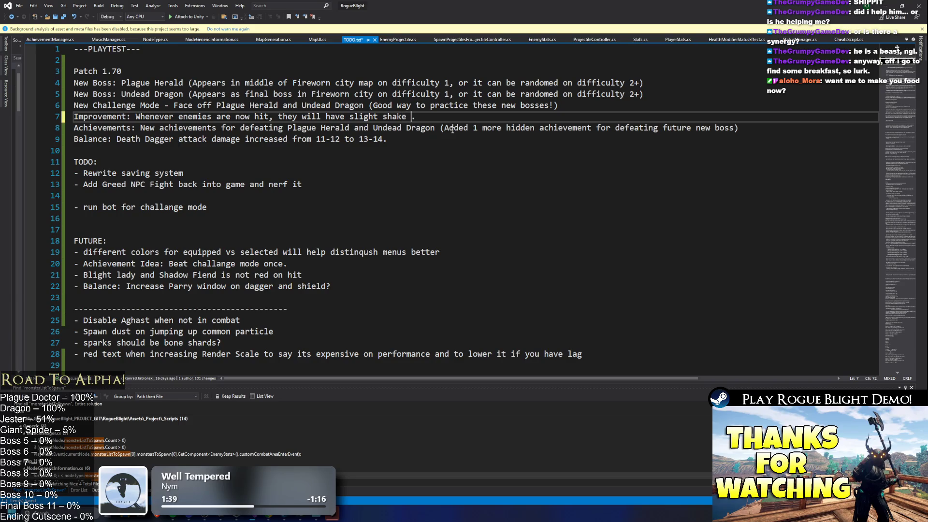
{"action": "type", "text": "m"}
{"action": "key", "text": "ctrl+s"}
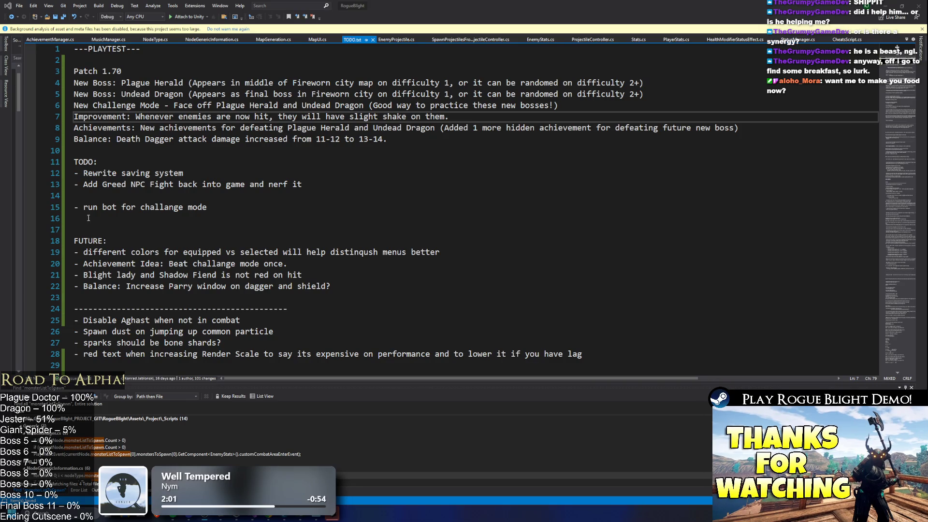
{"action": "left_click", "coordinate": [488, 157]}
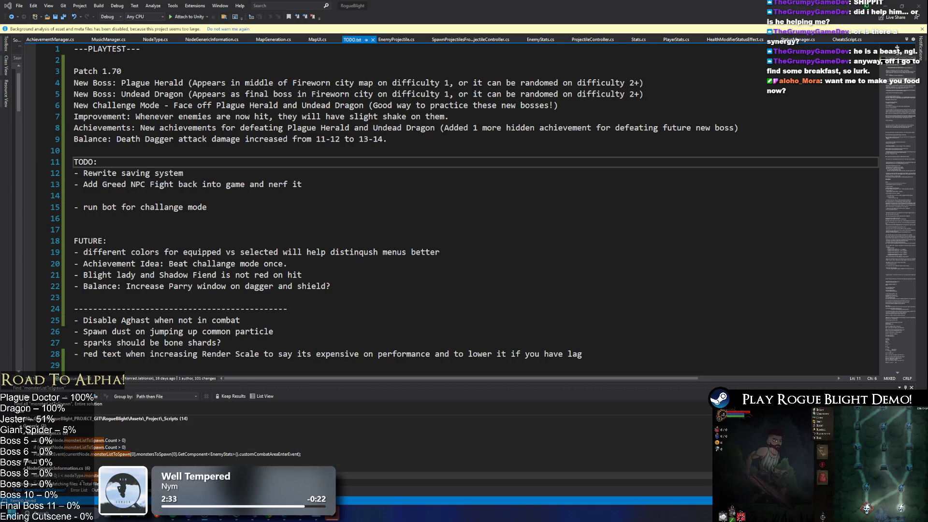
{"action": "left_click", "coordinate": [370, 139]}
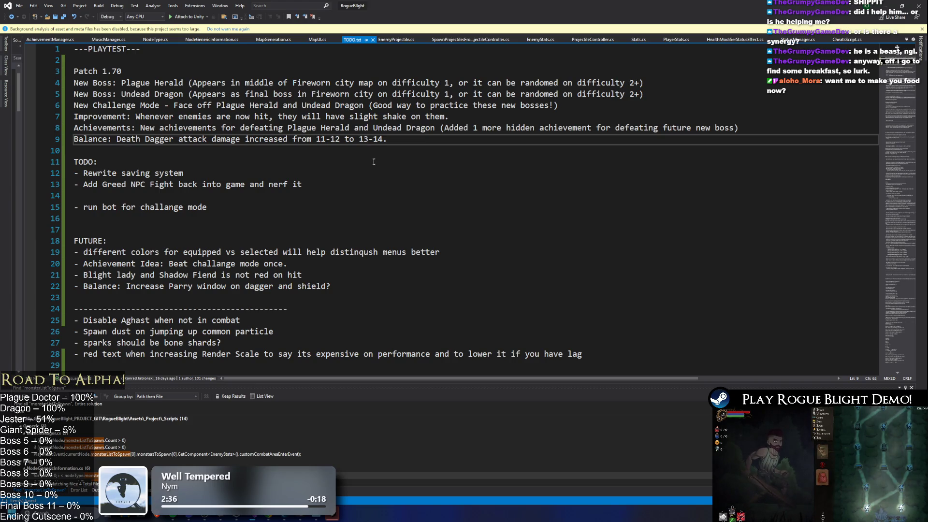
- Move 'Add Greed NPC Fight back into game and nerf it' above 'Rewrite saving system' and delete the two blank lines before 'run bot'
{"action": "left_click", "coordinate": [302, 184]}
{"action": "left_click_drag", "start_coordinate": [302, 185], "coordinate": [74, 184]}
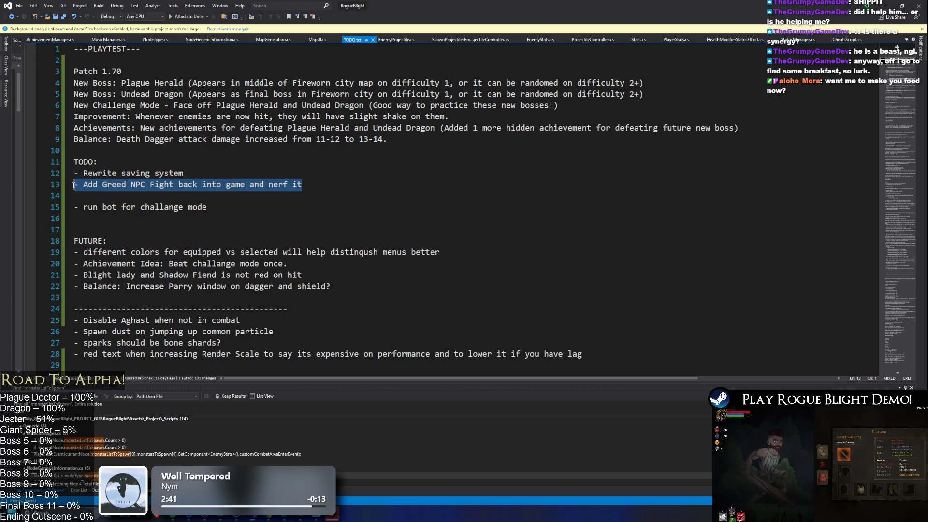
{"action": "key", "text": "ctrl+x"}
{"action": "left_click", "coordinate": [197, 164]}
{"action": "key", "text": "Return"}
{"action": "key", "text": "ctrl+v"}
{"action": "key", "text": "Down"}
{"action": "key", "text": "Down"}
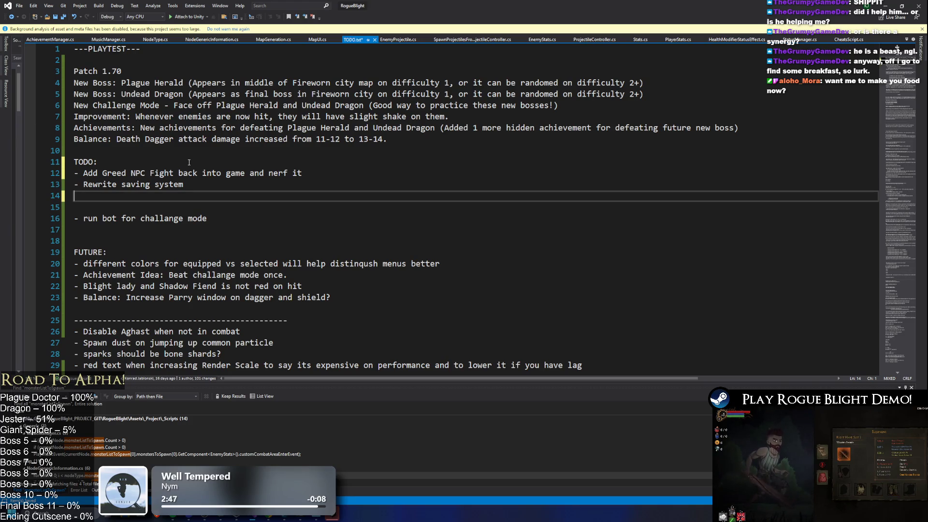
{"action": "key", "text": "Delete"}
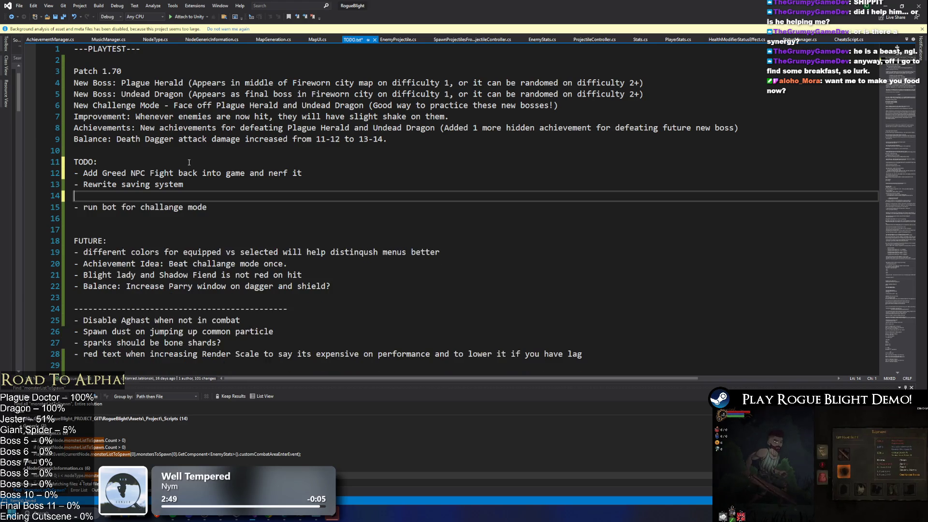
{"action": "key", "text": "Delete"}
{"action": "key", "text": "Up"}
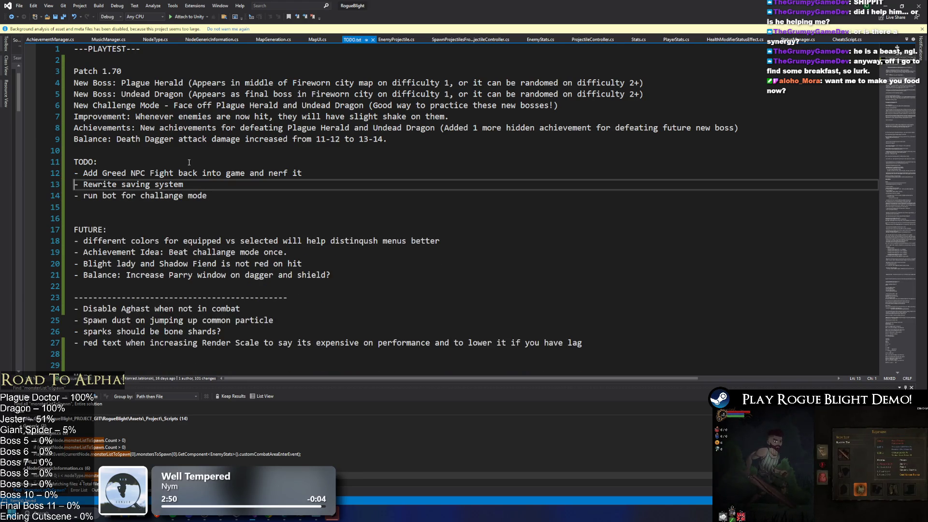
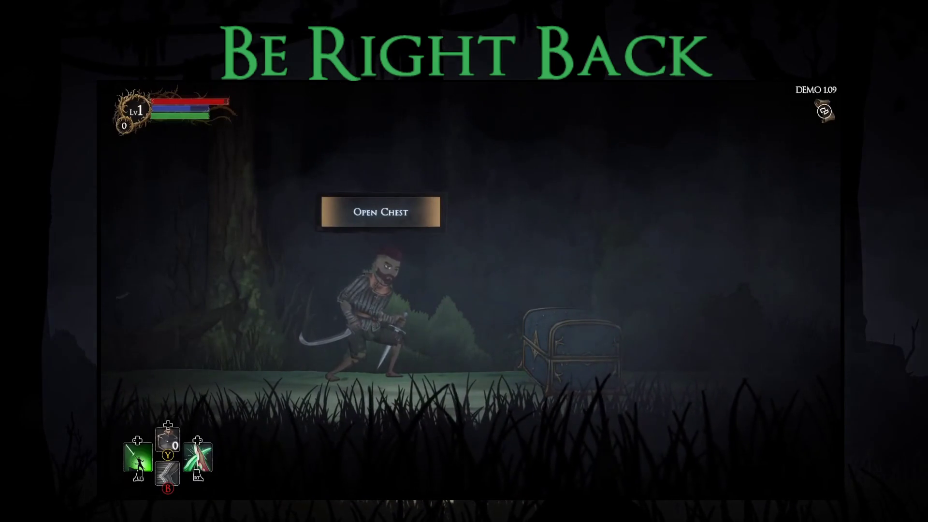
- Open the forest chest, take the Berserk Blessing, and continue to the next area
{"action": "key", "text": "e"}
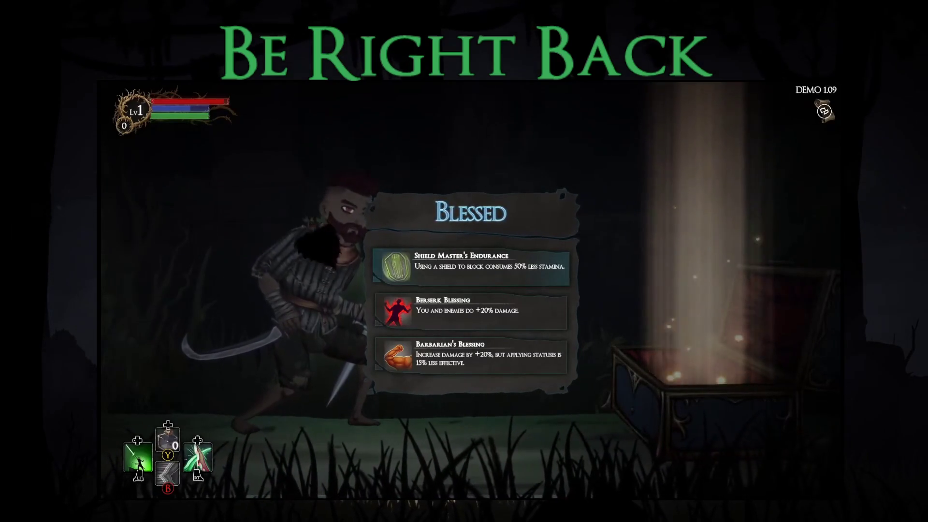
{"action": "key", "text": "Down"}
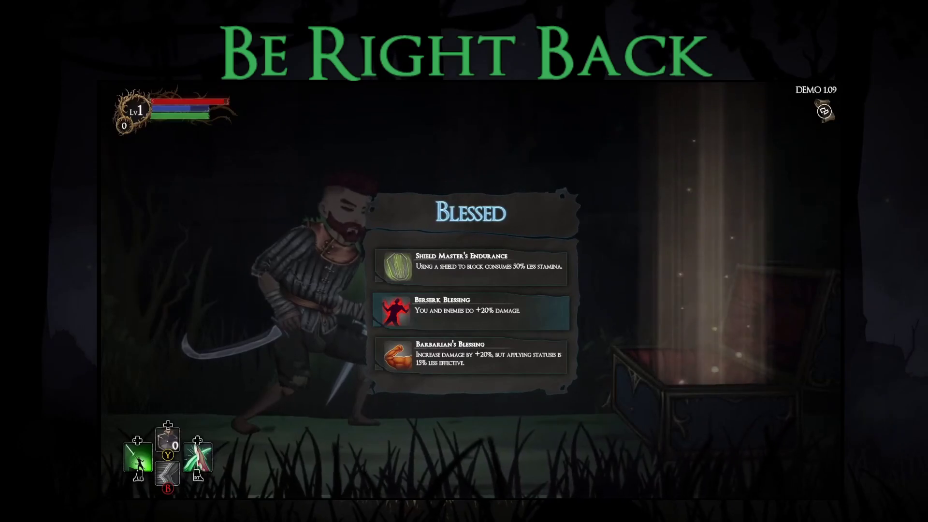
{"action": "key", "text": "Down"}
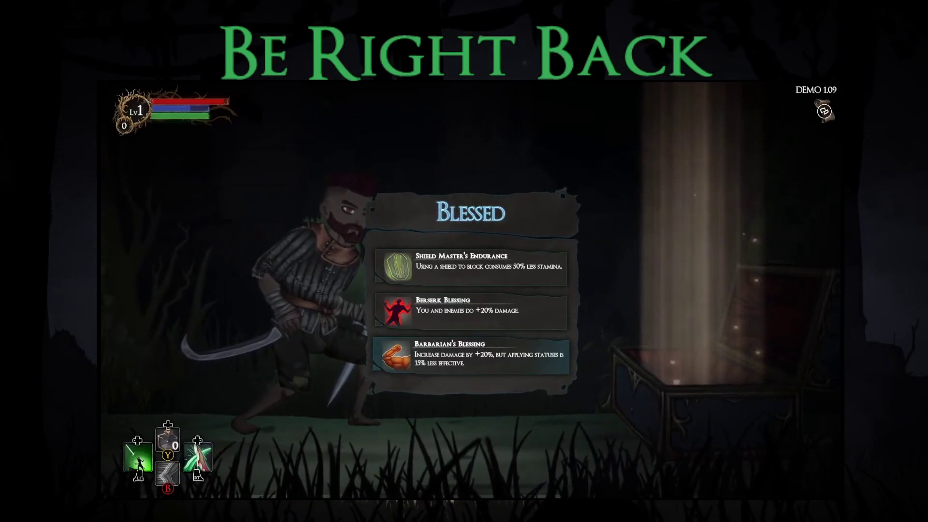
{"action": "key", "text": "Up"}
{"action": "key", "text": "Return"}
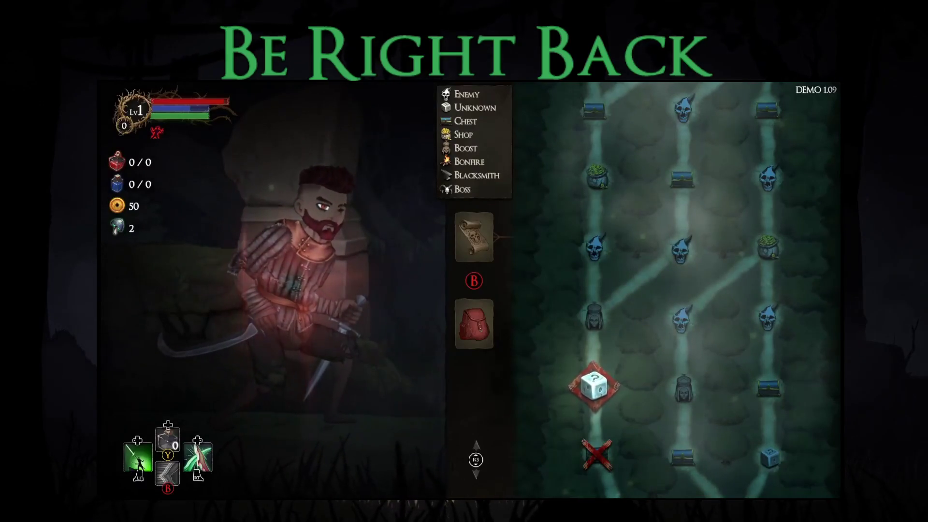
{"action": "key", "text": "Return"}
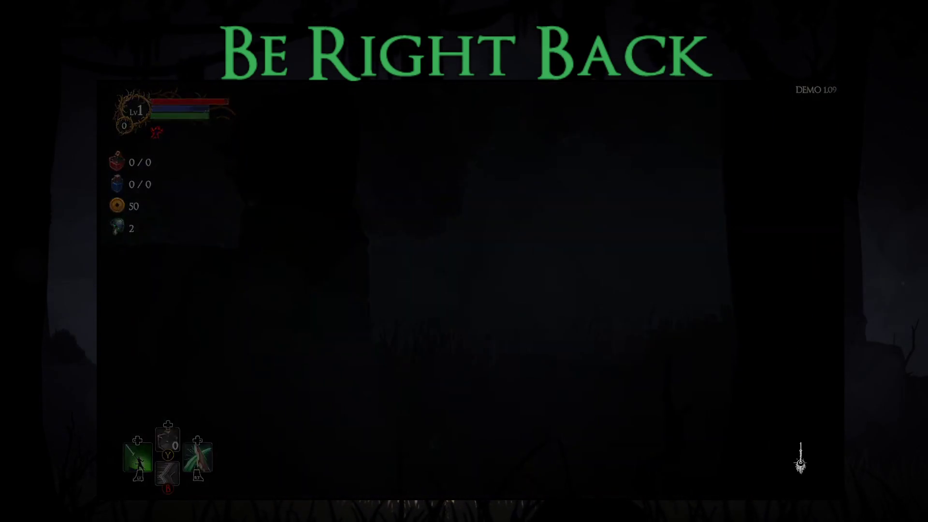
- Run right to the statue, pray, and claim the Bonus Stamina blessing
{"action": "key", "text": "Right"}
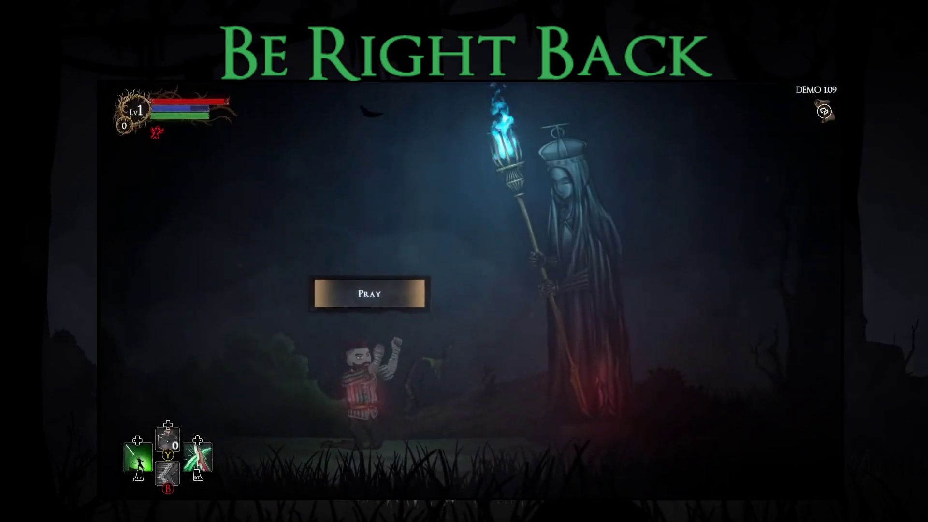
{"action": "key", "text": "Return"}
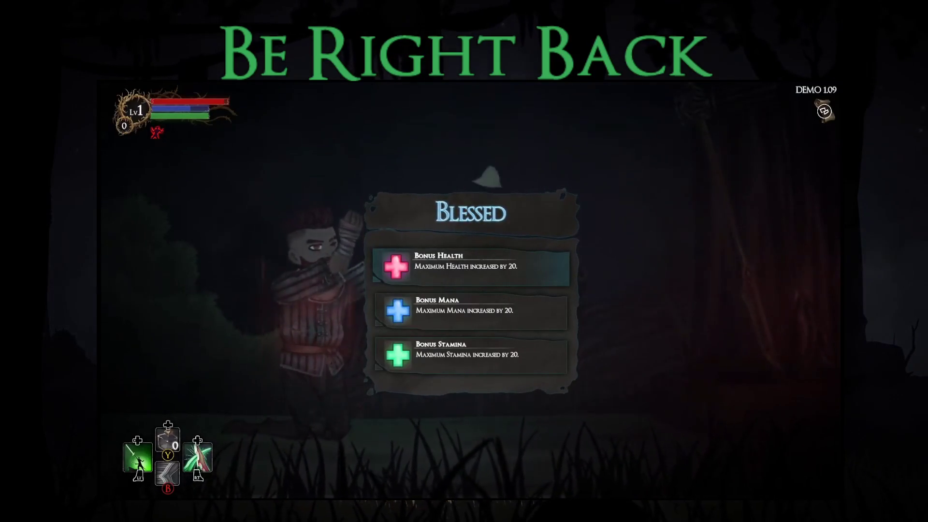
{"action": "key", "text": "Down"}
{"action": "key", "text": "Down"}
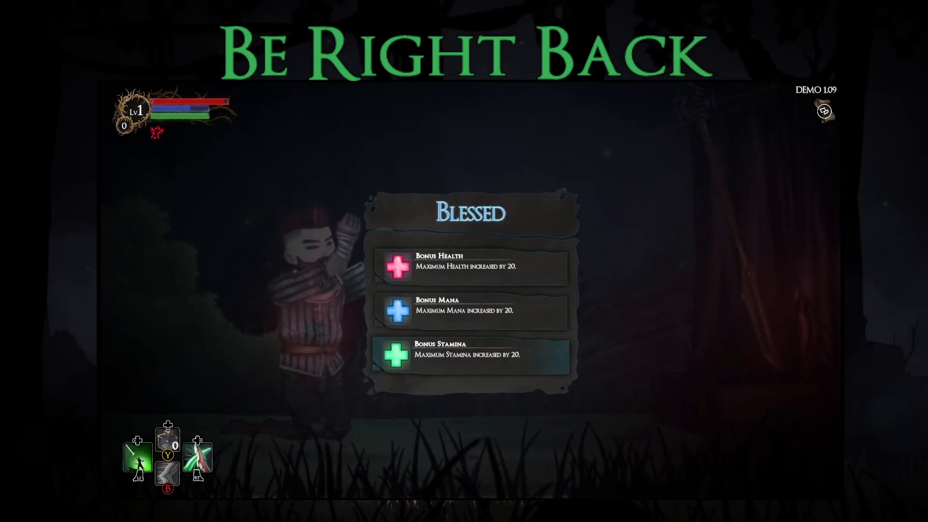
{"action": "key", "text": "Up"}
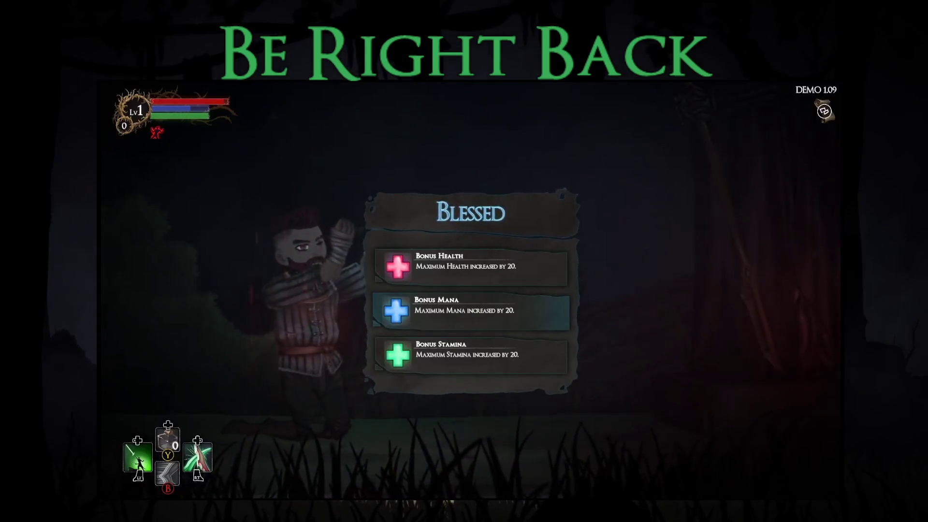
{"action": "key", "text": "Down"}
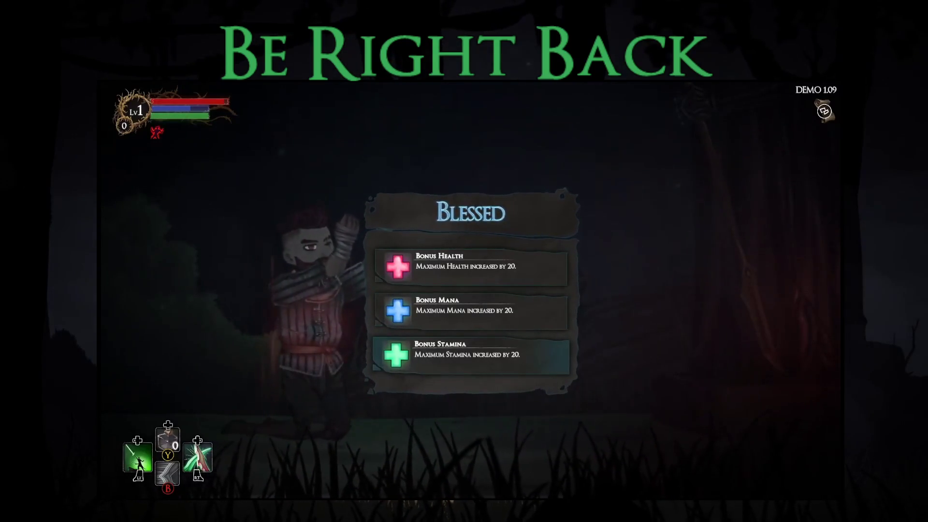
{"action": "key", "text": "Return"}
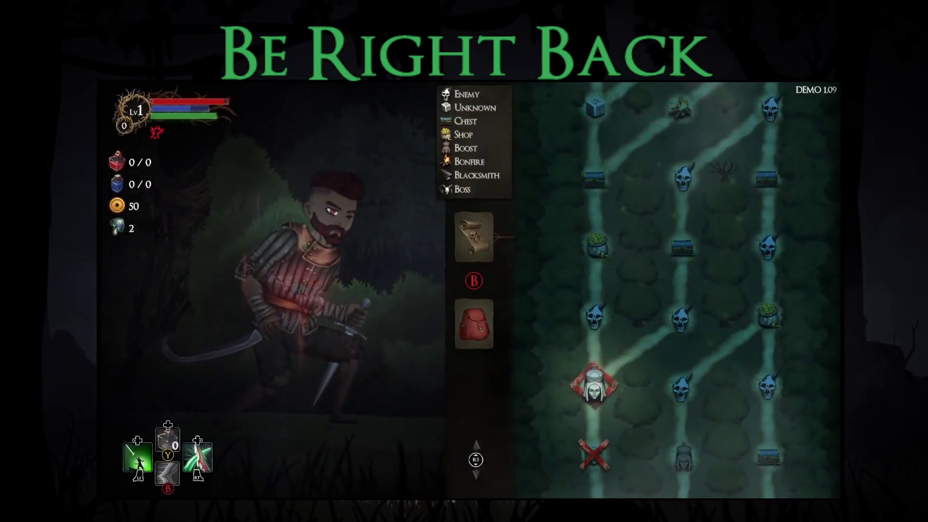
- Enter the next area, take the Bonus Health blessing from the statue, and close the map
{"action": "key", "text": "Return"}
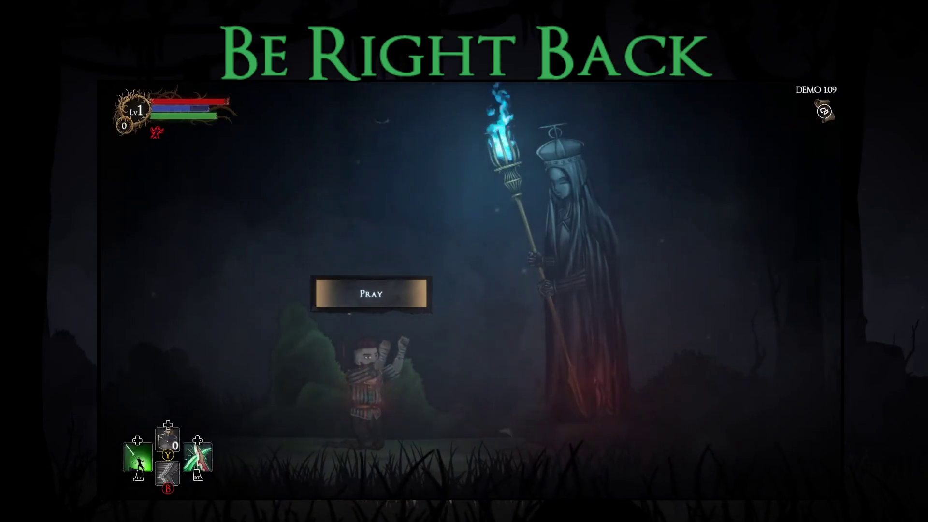
{"action": "key", "text": "Down"}
{"action": "key", "text": "Down"}
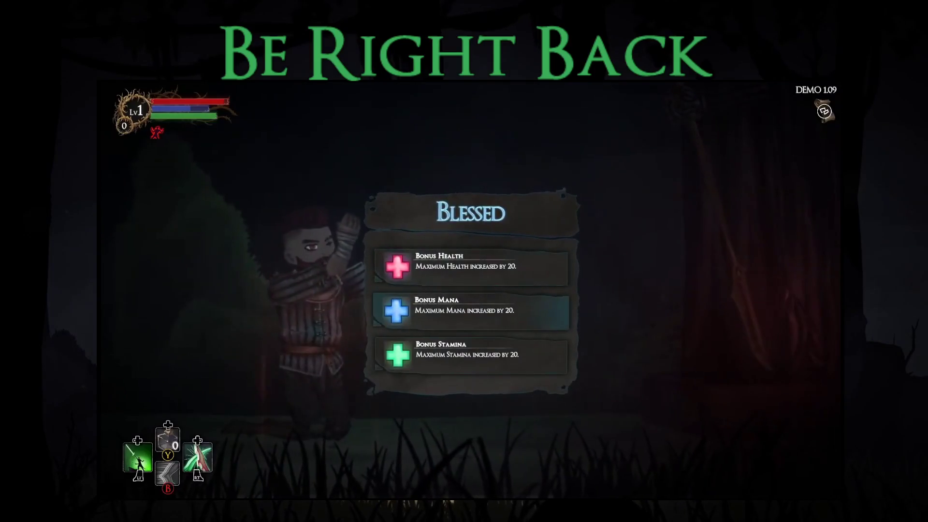
{"action": "key", "text": "Up"}
{"action": "key", "text": "Up"}
{"action": "key", "text": "Return"}
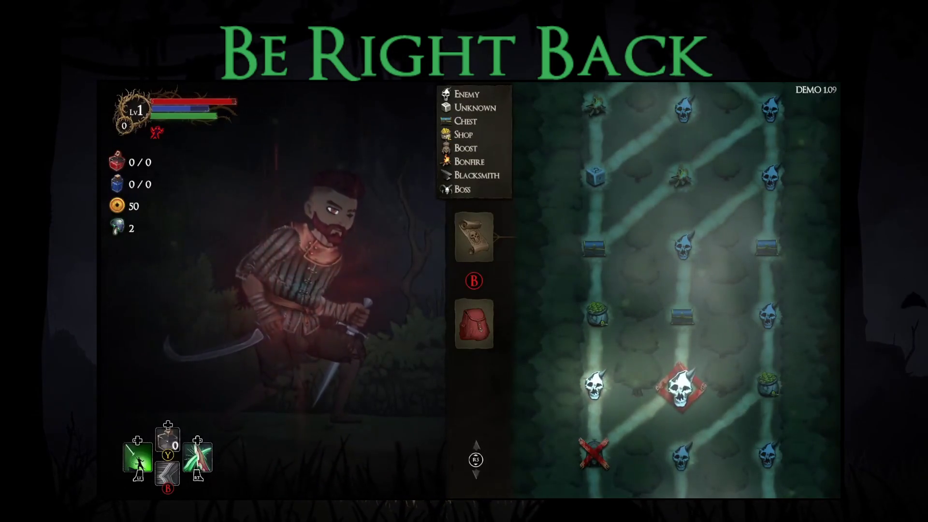
{"action": "key", "text": "Escape"}
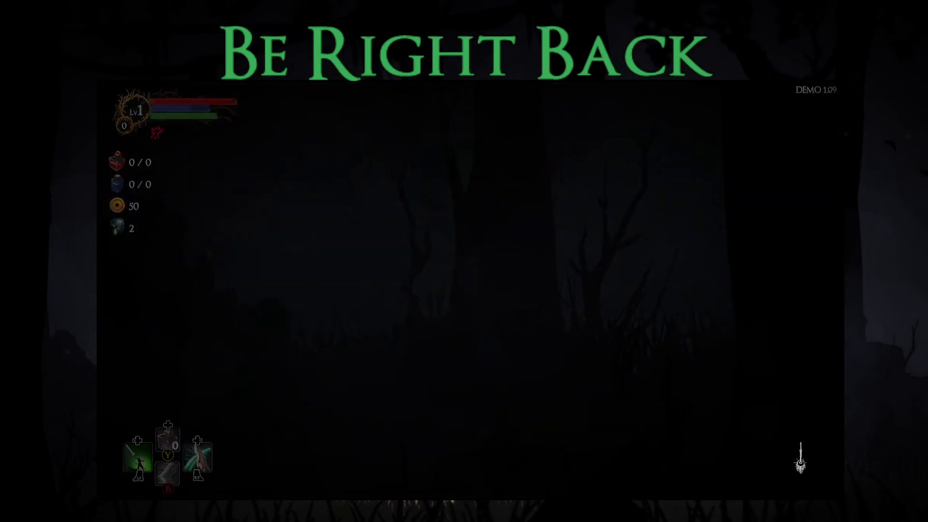
- Run right along the forest path and attack the thorny red enemy
{"action": "key", "text": "Right"}
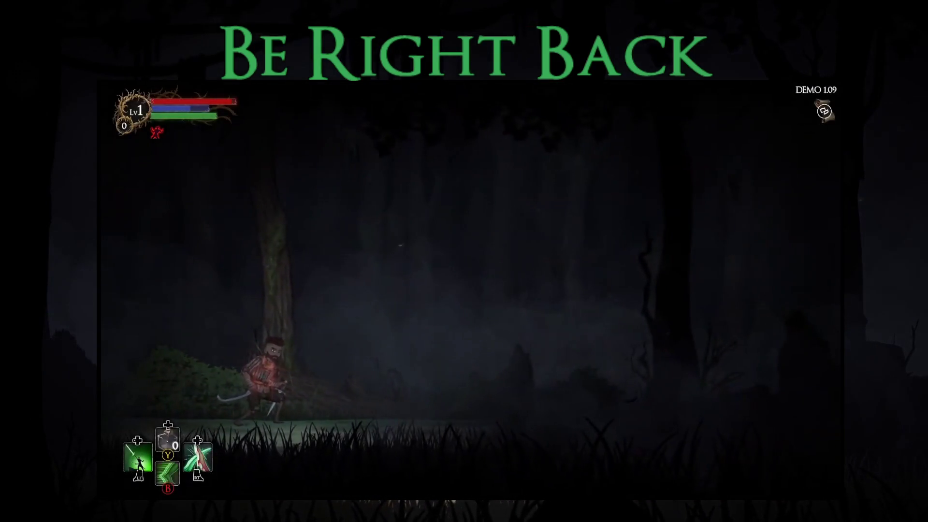
{"action": "key", "text": "Right"}
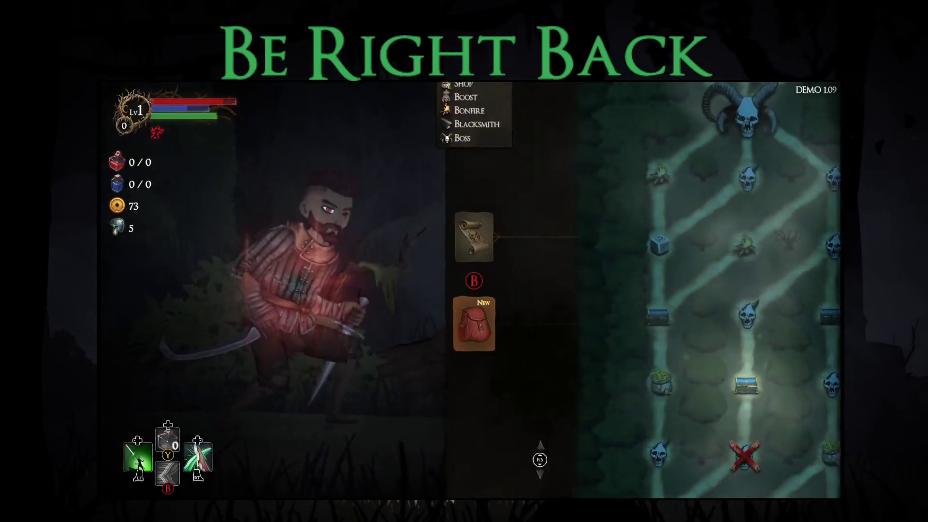
- Inspect the new Piercing Wand's stats in the hand-slot inventory
{"action": "key", "text": "i"}
{"action": "key", "text": "Down"}
{"action": "key", "text": "Return"}
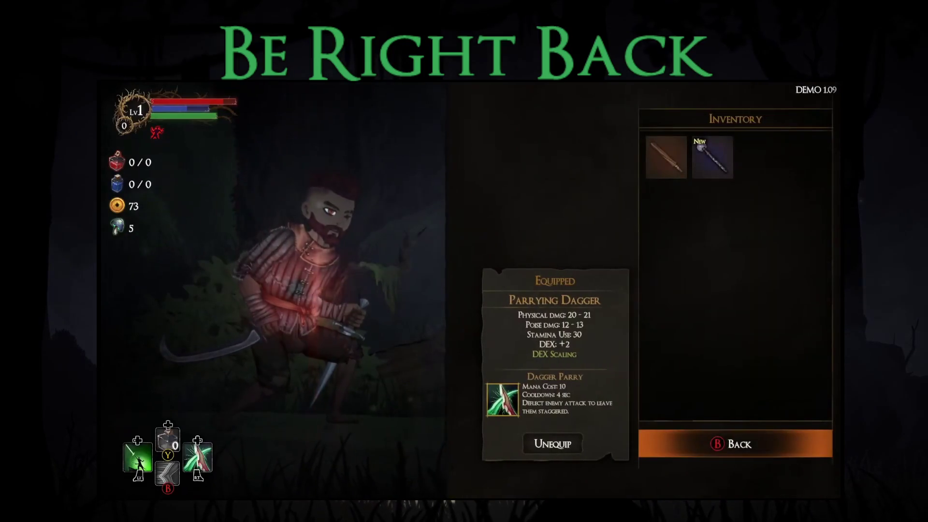
{"action": "left_click", "coordinate": [713, 157]}
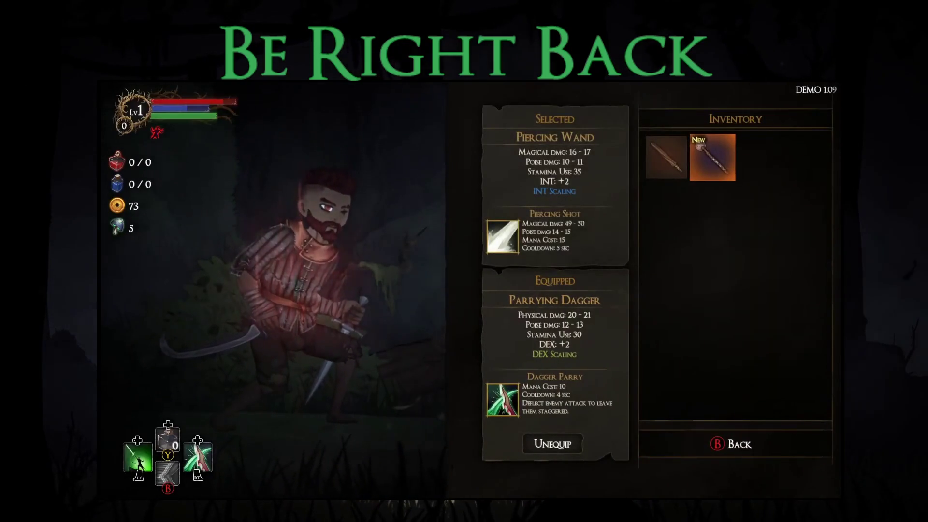
{"action": "key", "text": "Escape"}
- Check the new Thief's Armor in the body slot, then travel to the chest node
{"action": "key", "text": "Down"}
{"action": "key", "text": "Right"}
{"action": "key", "text": "Return"}
{"action": "left_click", "coordinate": [712, 158]}
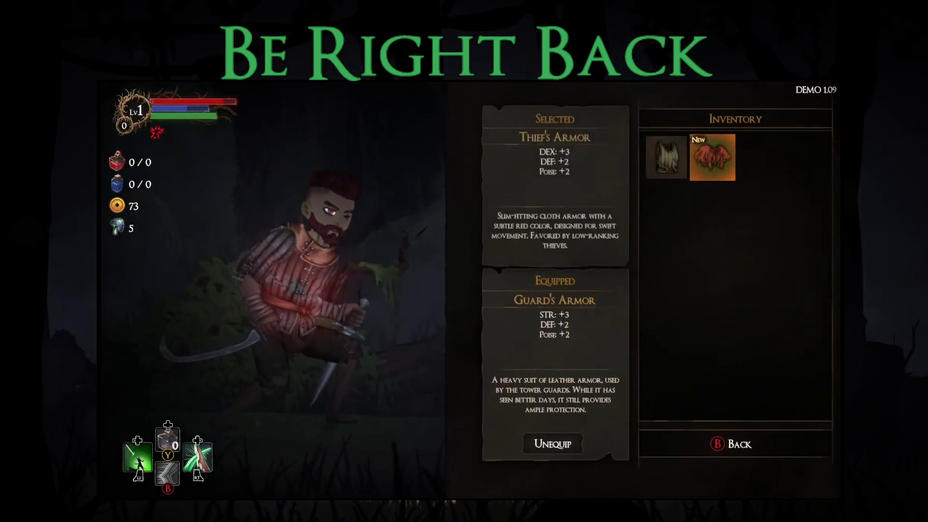
{"action": "key", "text": "Escape"}
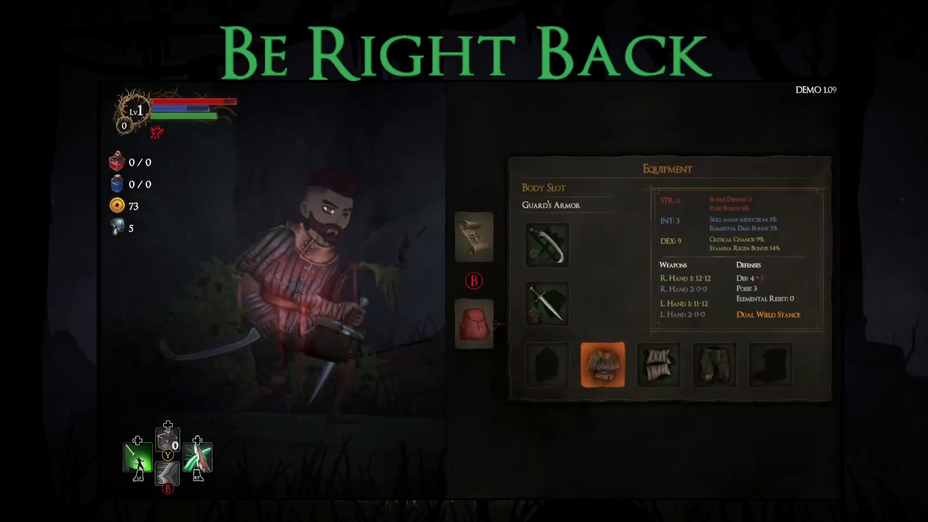
{"action": "key", "text": "Escape"}
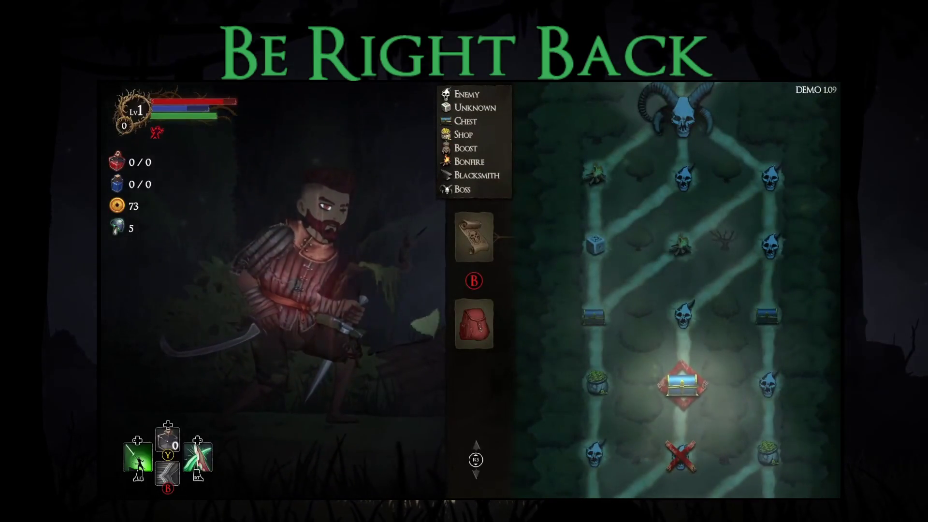
{"action": "key", "text": "Return"}
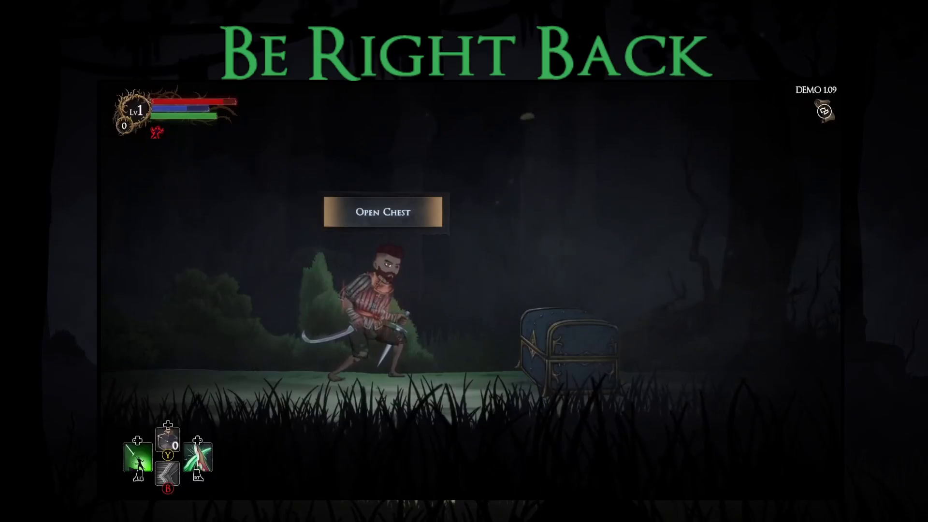
- Open the chest and choose Blood Knives over Wind Gust and Eye for Eye
{"action": "key", "text": "e"}
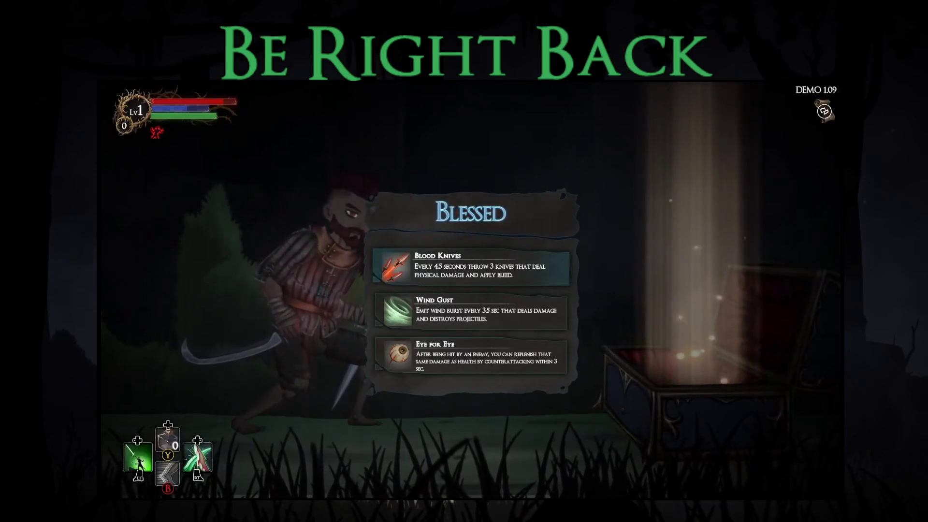
{"action": "key", "text": "Down"}
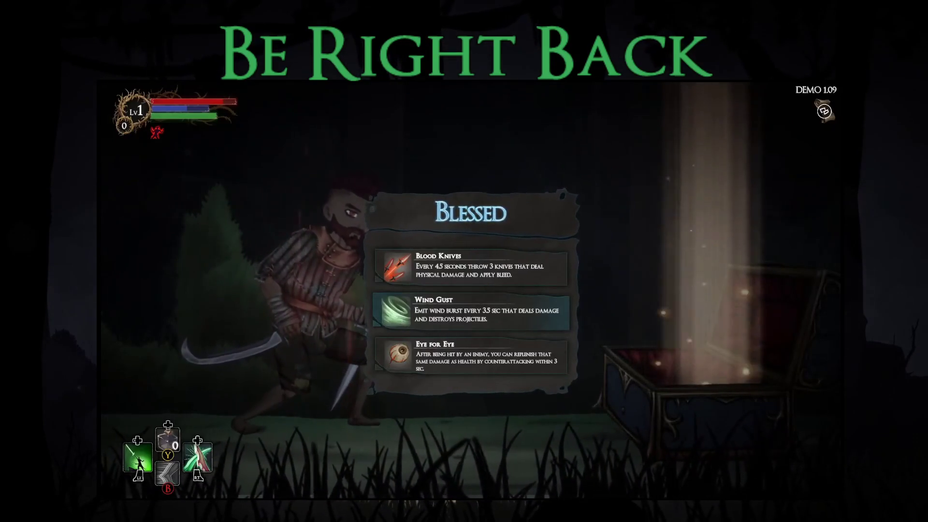
{"action": "key", "text": "Down"}
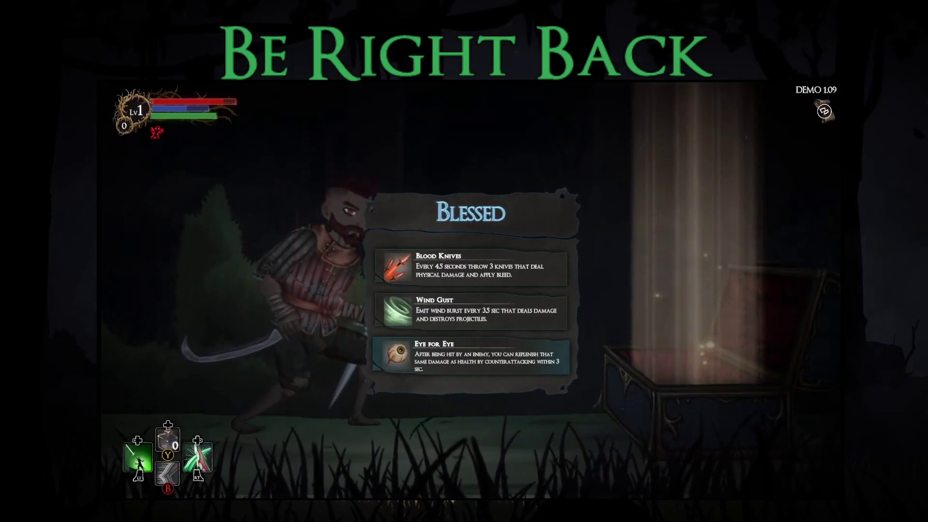
{"action": "key", "text": "Up"}
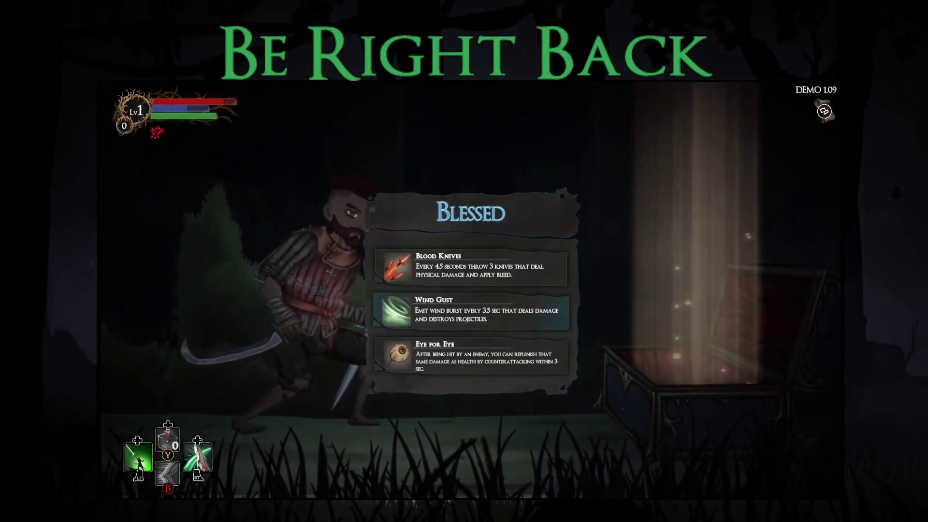
{"action": "key", "text": "Up"}
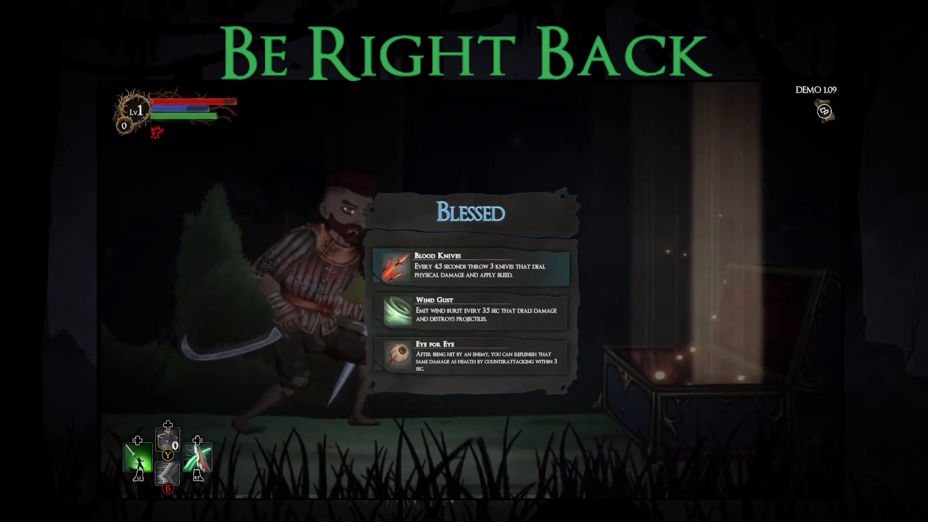
{"action": "key", "text": "Return"}
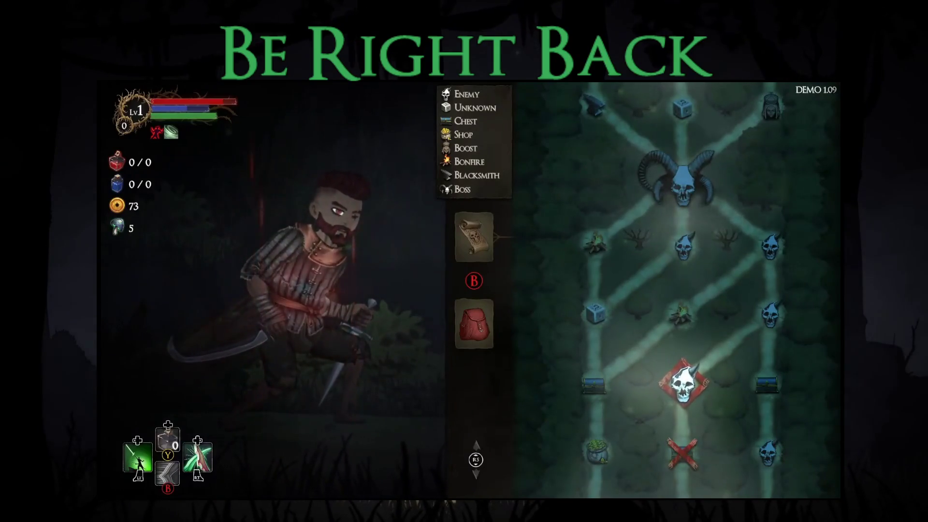
- Enter the next area and browse equipment alternatives, including the Buckler Shield and feet slot
{"action": "key", "text": "Return"}
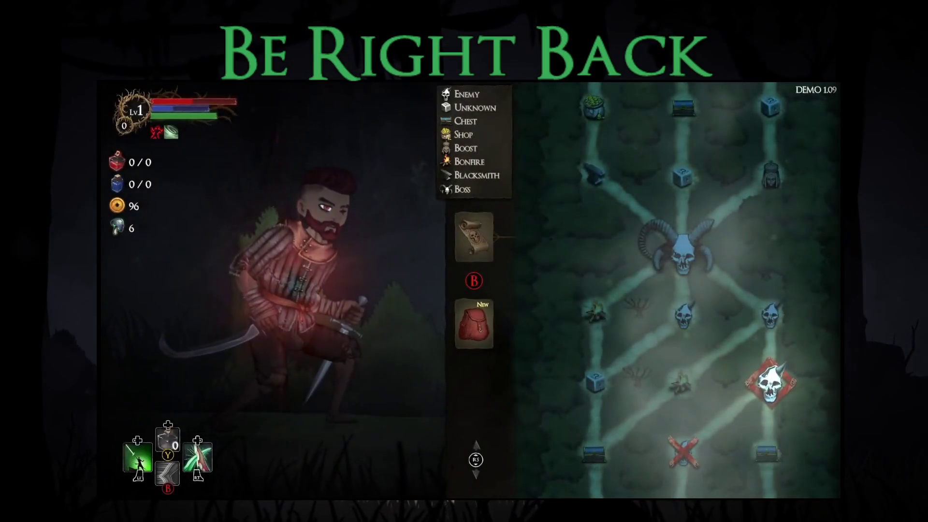
{"action": "key", "text": "Return"}
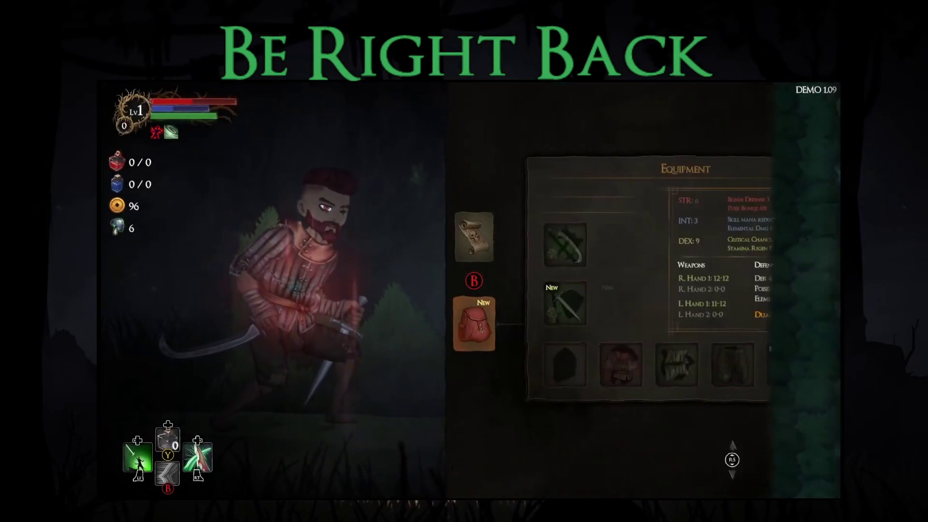
{"action": "key", "text": "Right"}
{"action": "key", "text": "Up"}
{"action": "key", "text": "Return"}
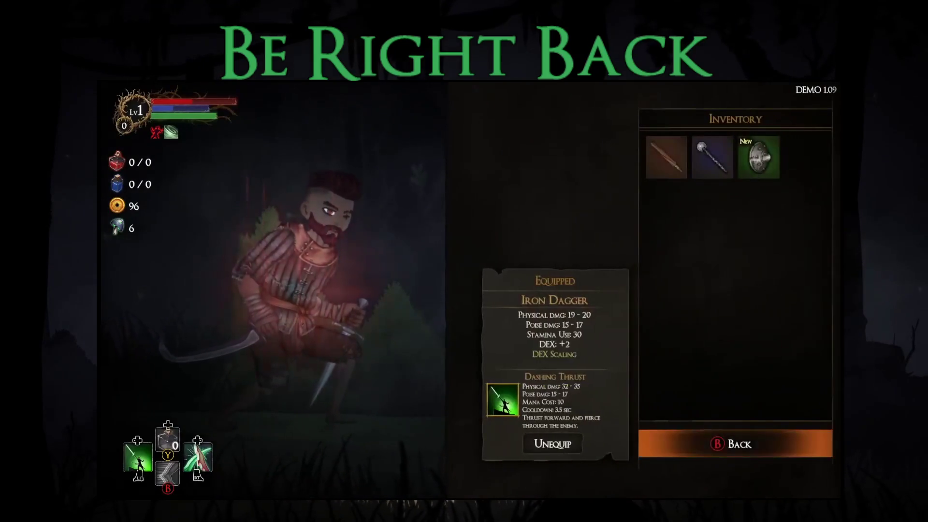
{"action": "left_click", "coordinate": [758, 157]}
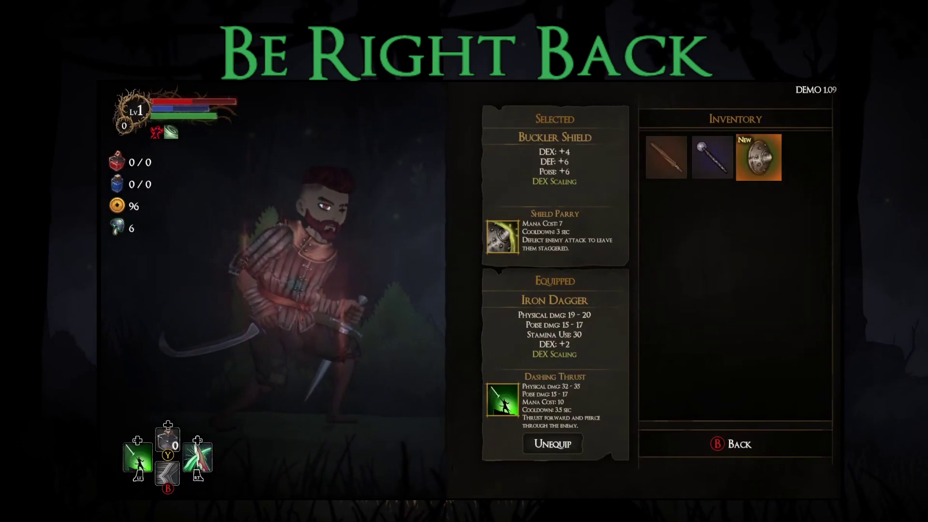
{"action": "key", "text": "Escape"}
{"action": "key", "text": "Right"}
{"action": "key", "text": "Right"}
{"action": "key", "text": "Right"}
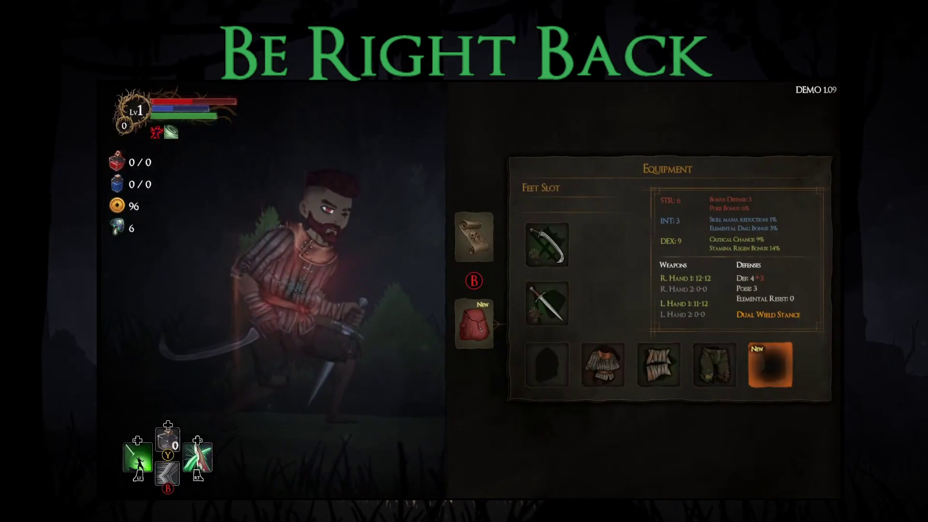
{"action": "key", "text": "Return"}
{"action": "key", "text": "Return"}
{"action": "key", "text": "Up"}
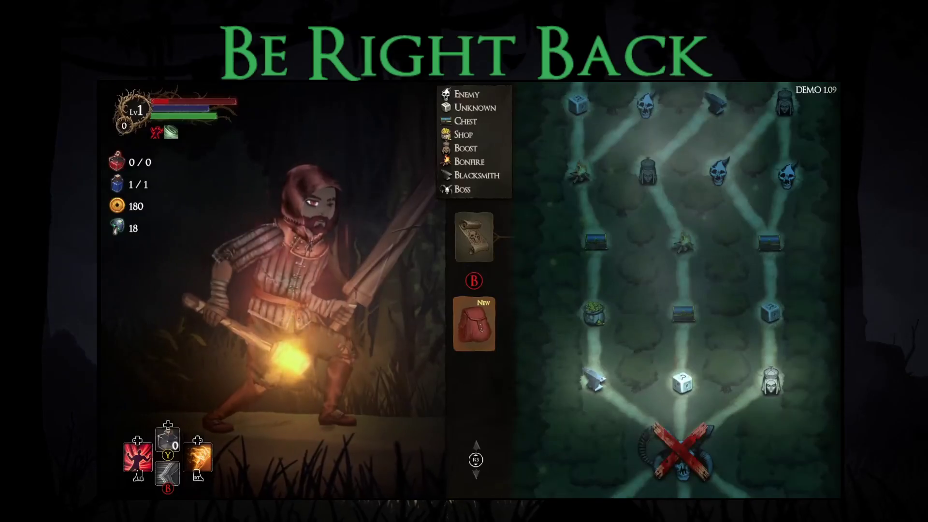
- Keep the Torch in the right hand and equip Iron Sword +1 in the left hand
{"action": "key", "text": "Down"}
{"action": "key", "text": "Return"}
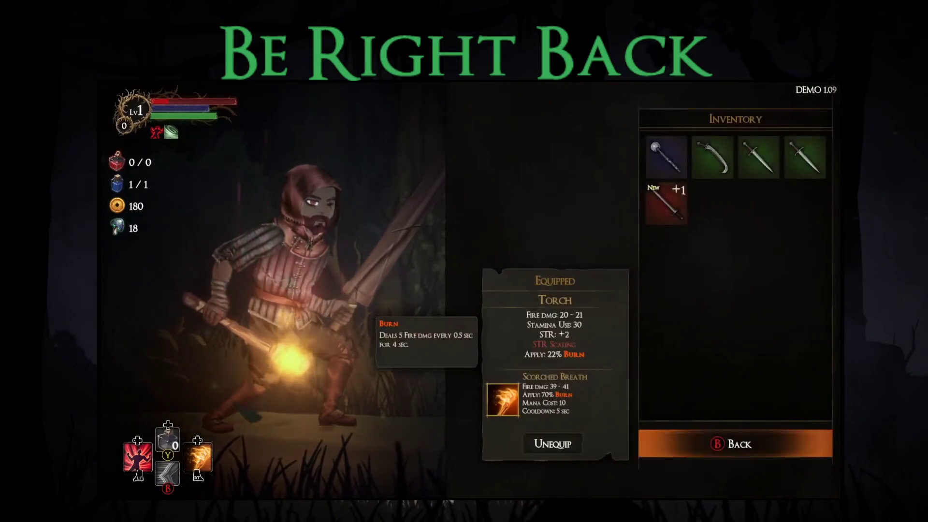
{"action": "key", "text": "Up"}
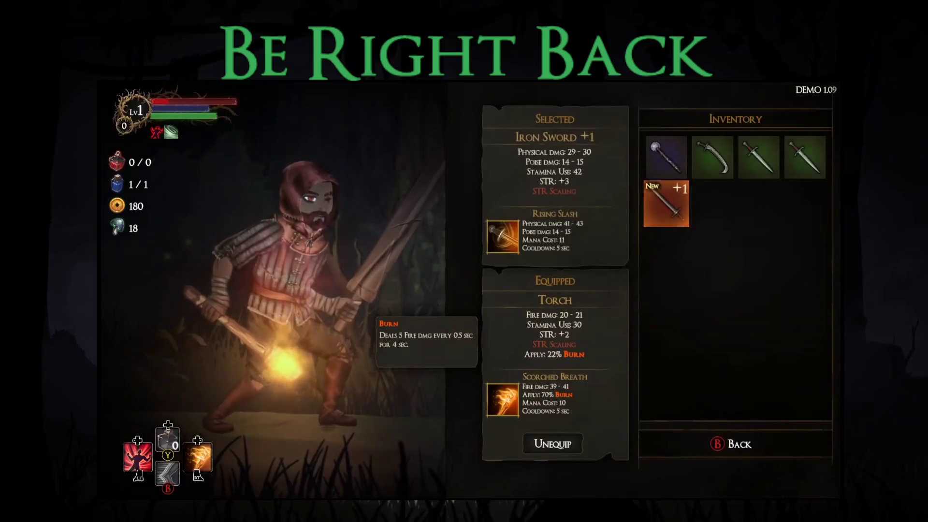
{"action": "key", "text": "Return"}
{"action": "key", "text": "Down"}
{"action": "key", "text": "Return"}
{"action": "key", "text": "Up"}
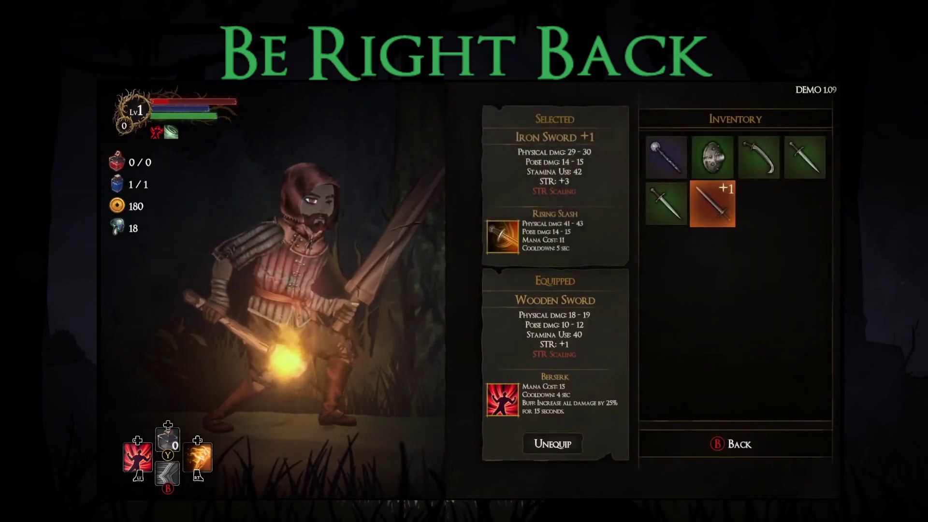
{"action": "key", "text": "Return"}
- Equip Knight's Gloves and Thief's Trousers
{"action": "key", "text": "Down"}
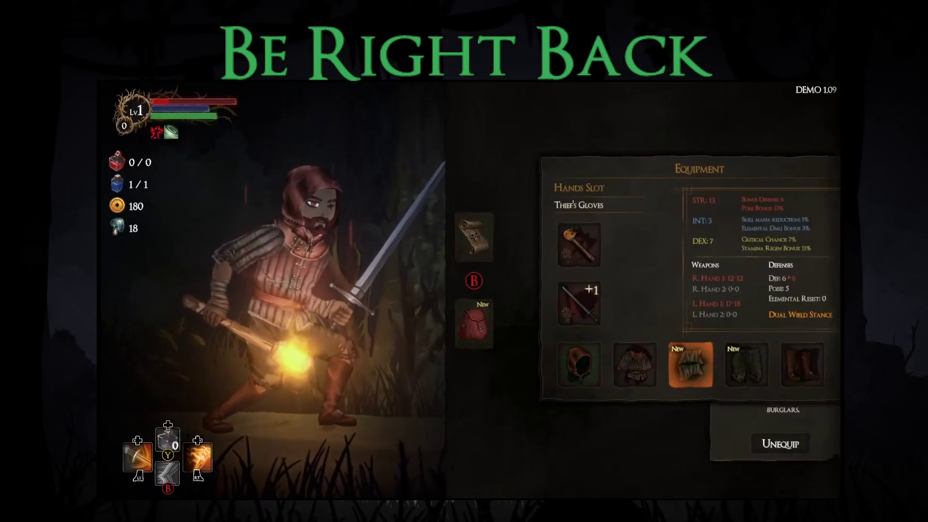
{"action": "key", "text": "Return"}
{"action": "key", "text": "Up"}
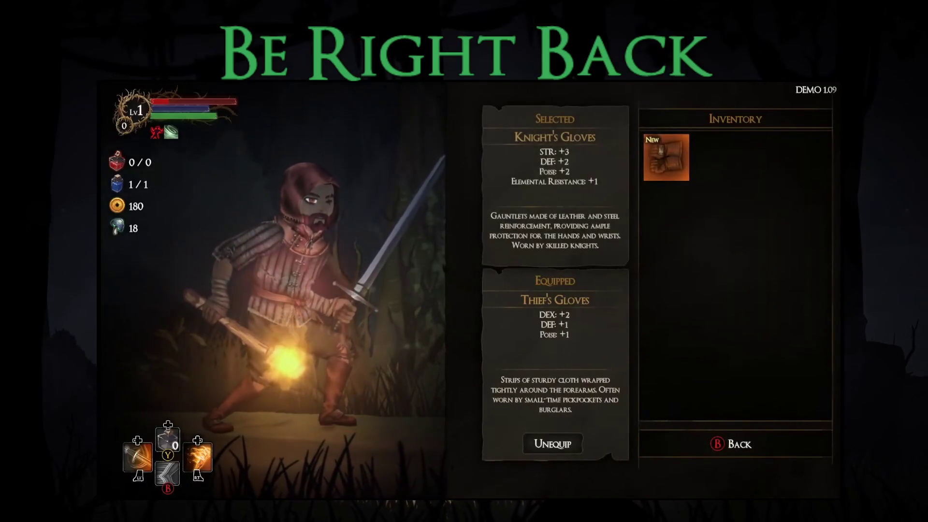
{"action": "key", "text": "Return"}
{"action": "key", "text": "Down"}
{"action": "key", "text": "Return"}
{"action": "key", "text": "Up"}
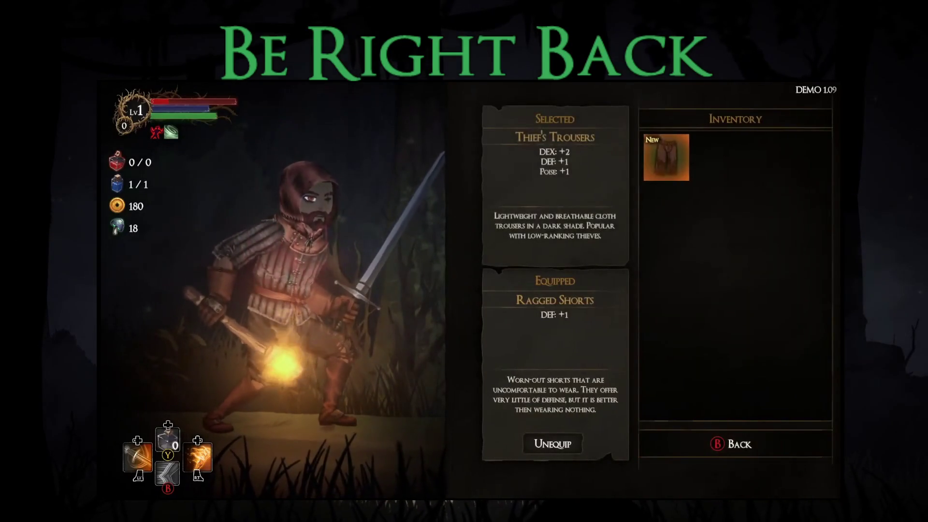
{"action": "key", "text": "Return"}
- Close the equipment screen and travel to the unknown node on the map
{"action": "key", "text": "Escape"}
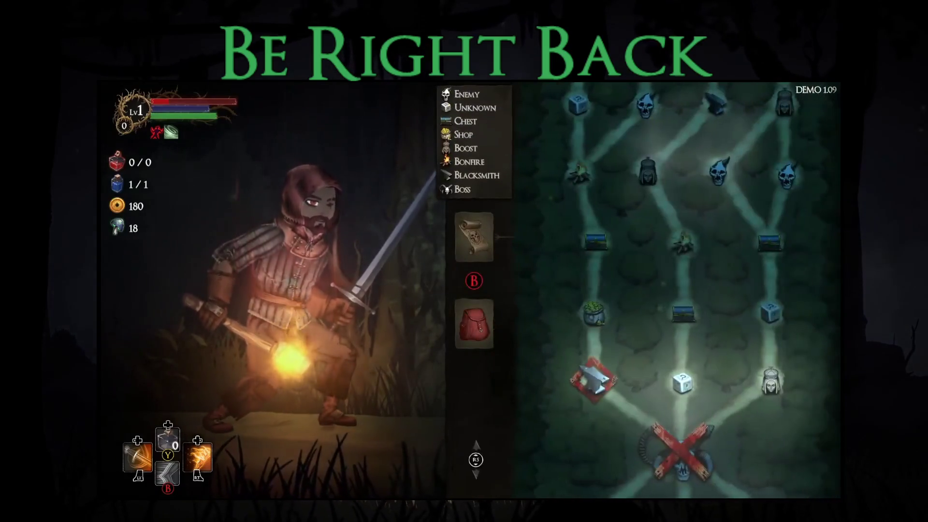
{"action": "key", "text": "Right"}
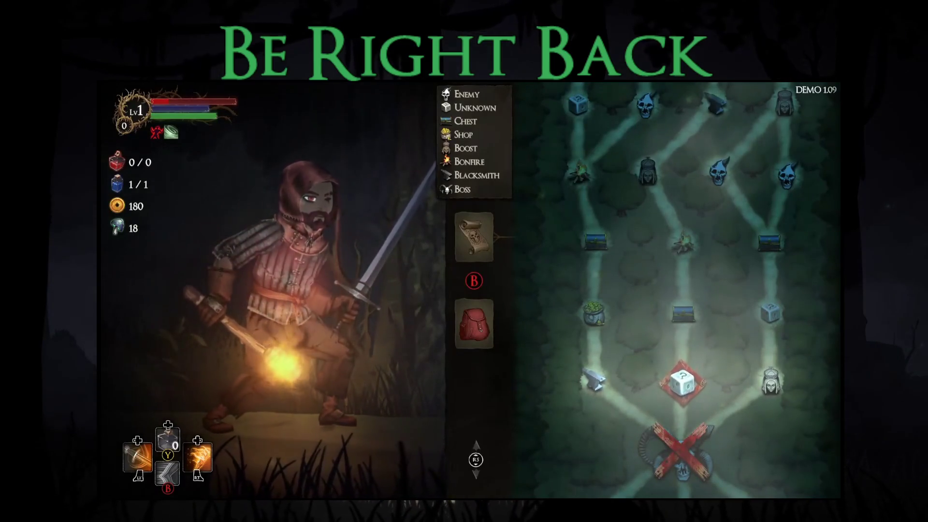
{"action": "key", "text": "Return"}
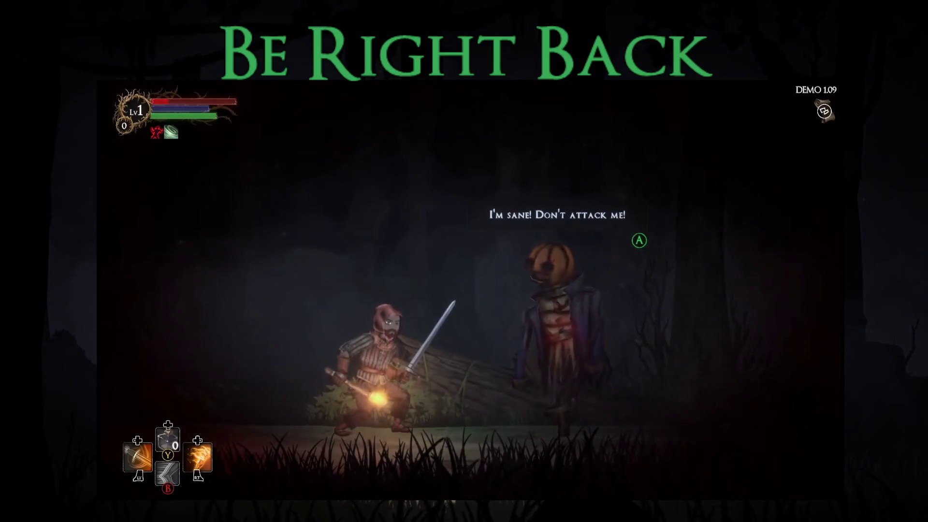
- Answer the pumpkin-headed stranger with 'Time to die' and start the boss fight
{"action": "key", "text": "Return"}
{"action": "key", "text": "Down"}
{"action": "key", "text": "Down"}
{"action": "key", "text": "Down"}
{"action": "key", "text": "Return"}
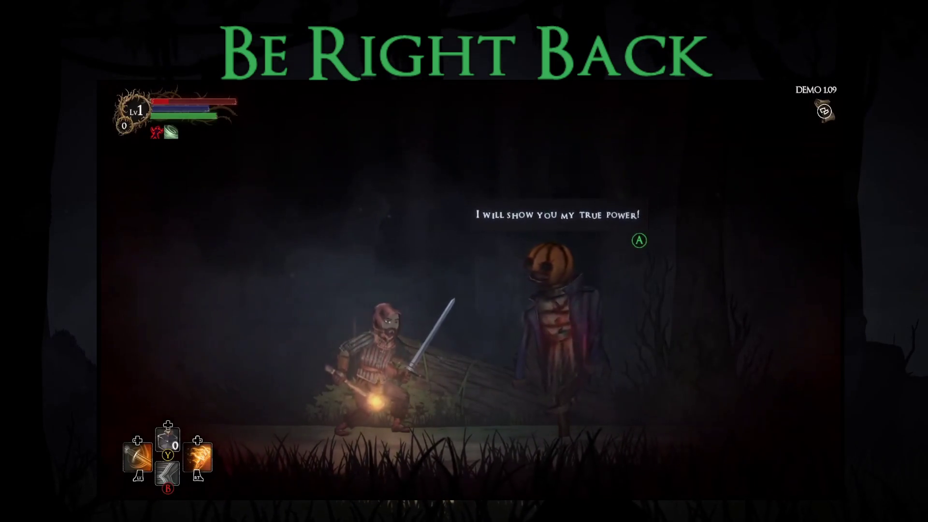
{"action": "key", "text": "Return"}
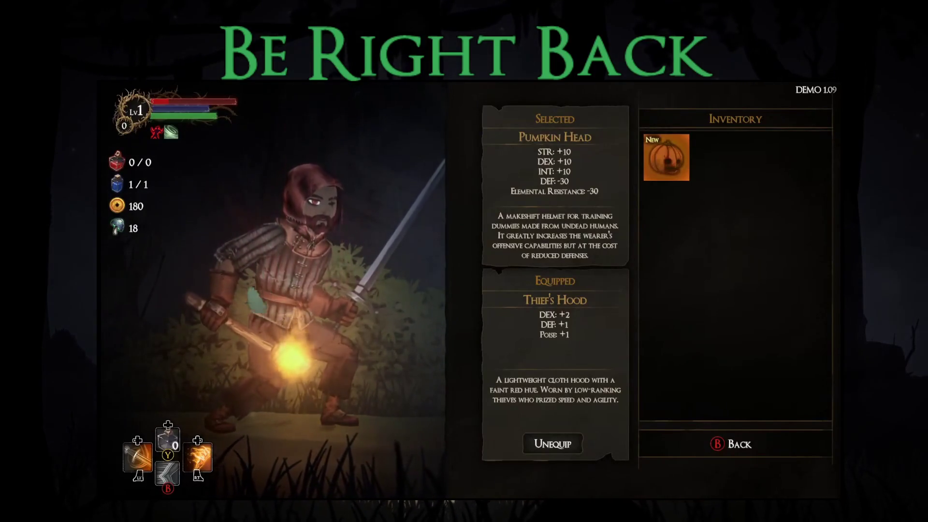
- Equip the Pumpkin Head, return to the level, and open the blue chest
{"action": "key", "text": "Return"}
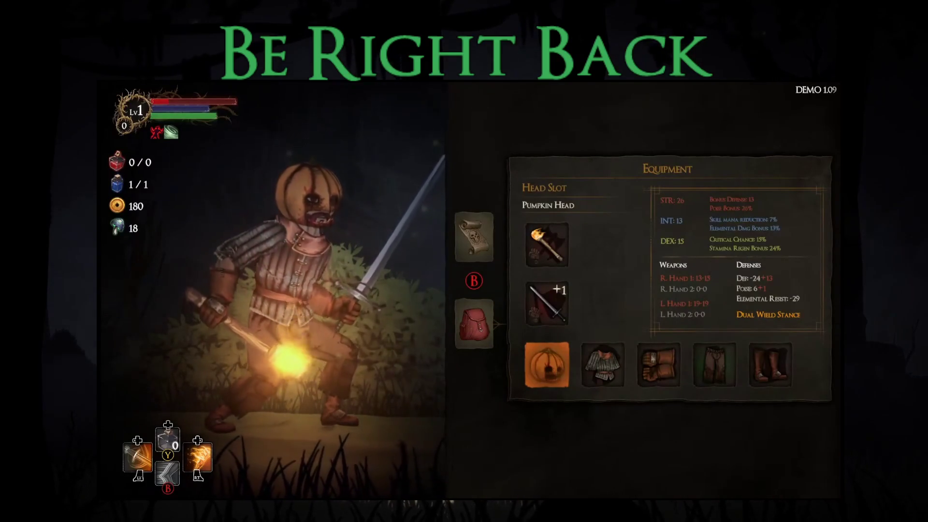
{"action": "key", "text": "Escape"}
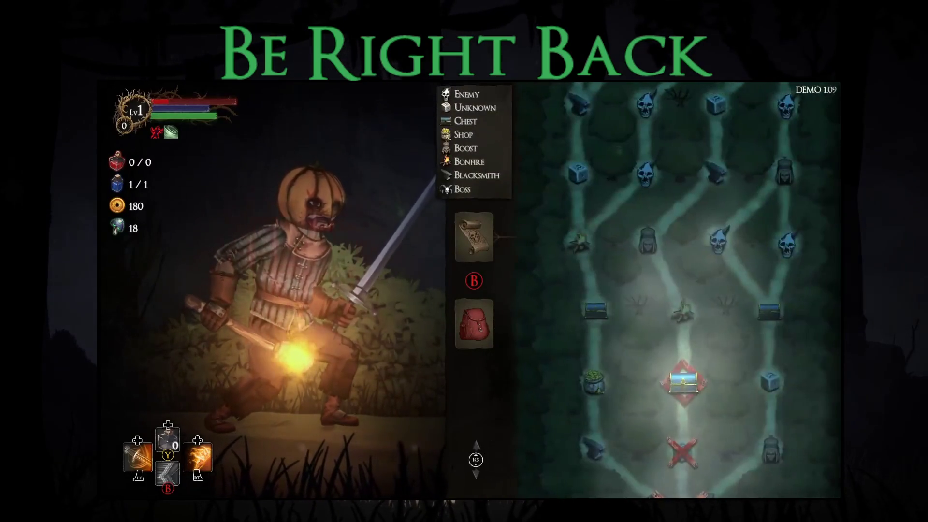
{"action": "key", "text": "Escape"}
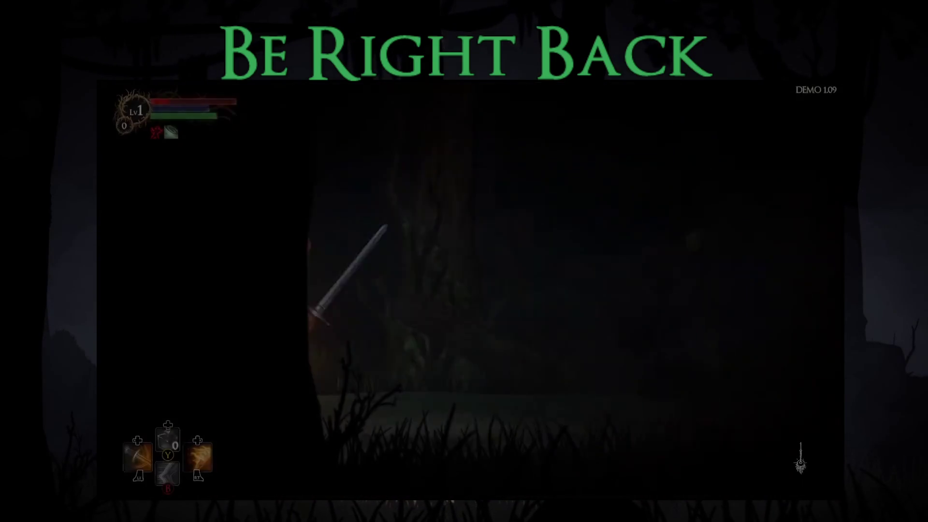
{"action": "key", "text": "Right"}
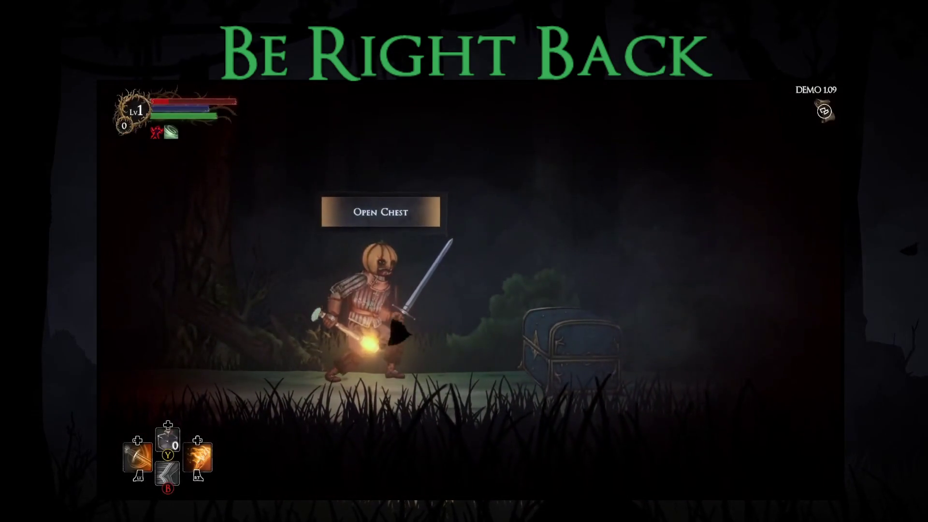
{"action": "key", "text": "e"}
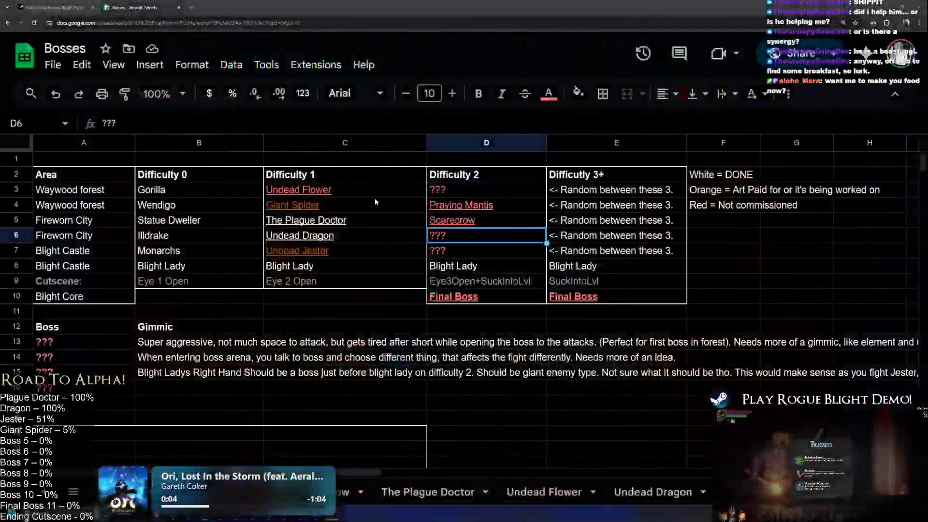
- Switch from the Bosses spreadsheet to TODO.txt in Visual Studio and maximize it
{"action": "left_click", "coordinate": [544, 221]}
{"action": "key", "text": "alt+Tab"}
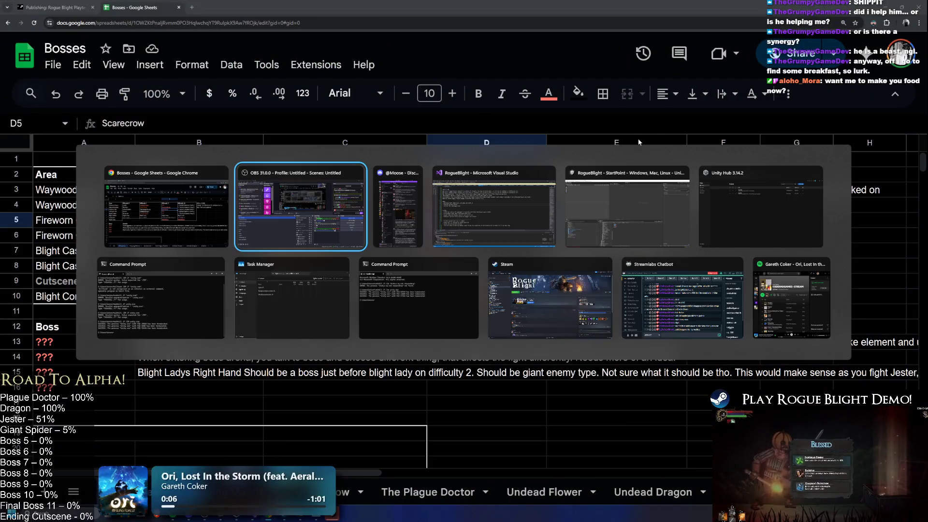
{"action": "left_click", "coordinate": [433, 198]}
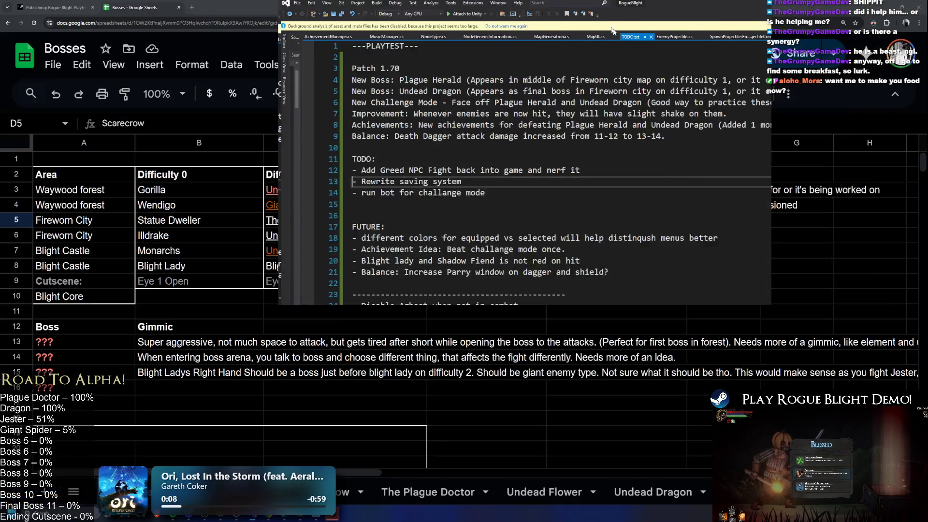
{"action": "mouse_move", "coordinate": [611, 3]}
{"action": "left_mouse_down"}
{"action": "mouse_move", "coordinate": [542, 148]}
{"action": "mouse_move", "coordinate": [542, 1]}
{"action": "left_mouse_up"}
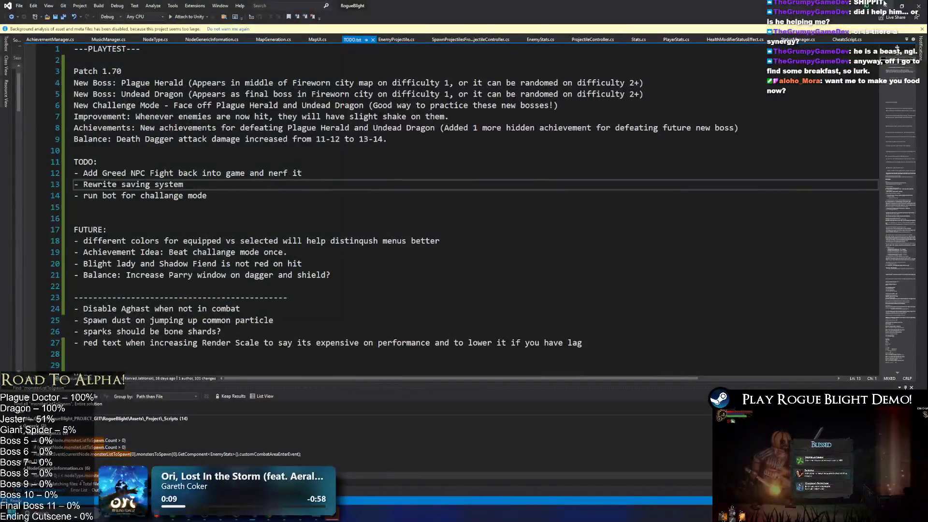
- Move 'Rewrite saving system' under TODO: and remove the empty line above 'run bot'
{"action": "mouse_move", "coordinate": [209, 187]}
{"action": "left_mouse_down"}
{"action": "mouse_move", "coordinate": [77, 173]}
{"action": "mouse_move", "coordinate": [74, 184]}
{"action": "left_mouse_up"}
{"action": "key", "text": "BackSpace"}
{"action": "left_click", "coordinate": [121, 162]}
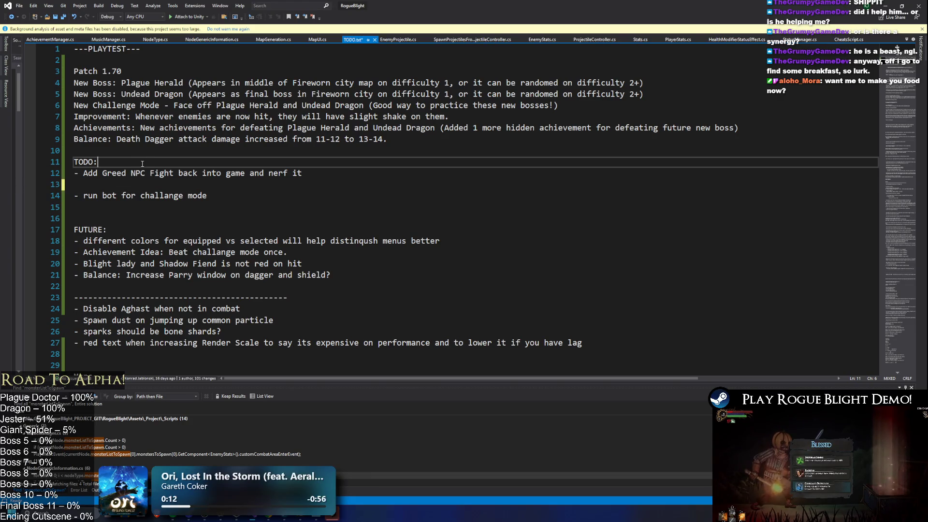
{"action": "key", "text": "ctrl+z"}
{"action": "key", "text": "ctrl+z"}
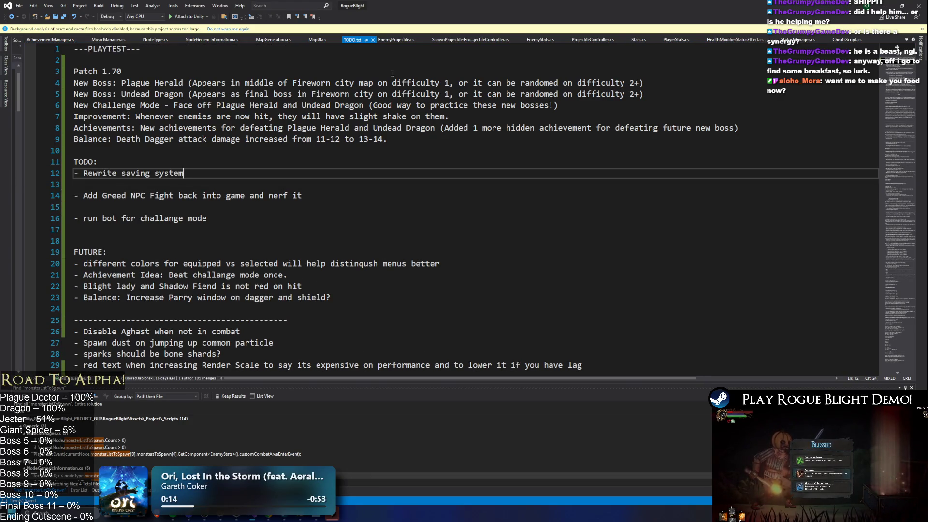
{"action": "left_click", "coordinate": [173, 218]}
{"action": "key", "text": "Home"}
{"action": "key", "text": "BackSpace"}
{"action": "key", "text": "End"}
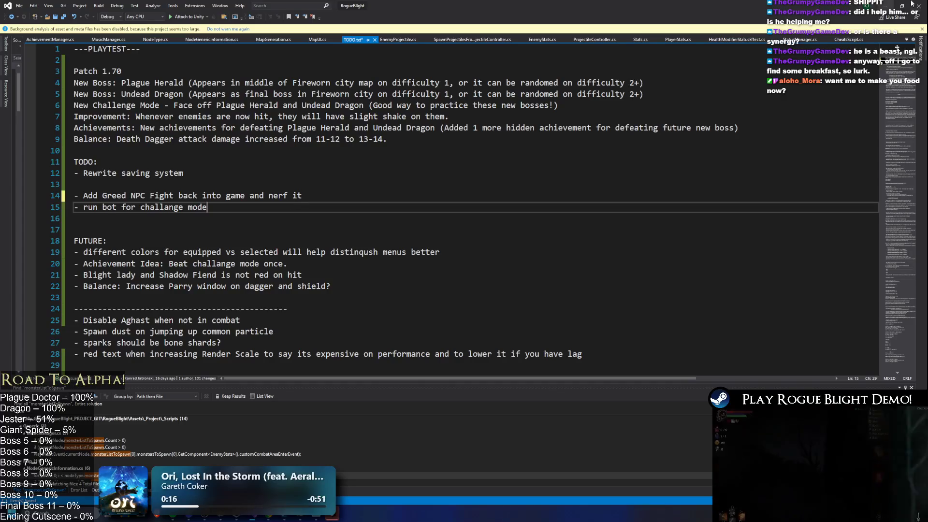
{"action": "left_click", "coordinate": [891, 6]}
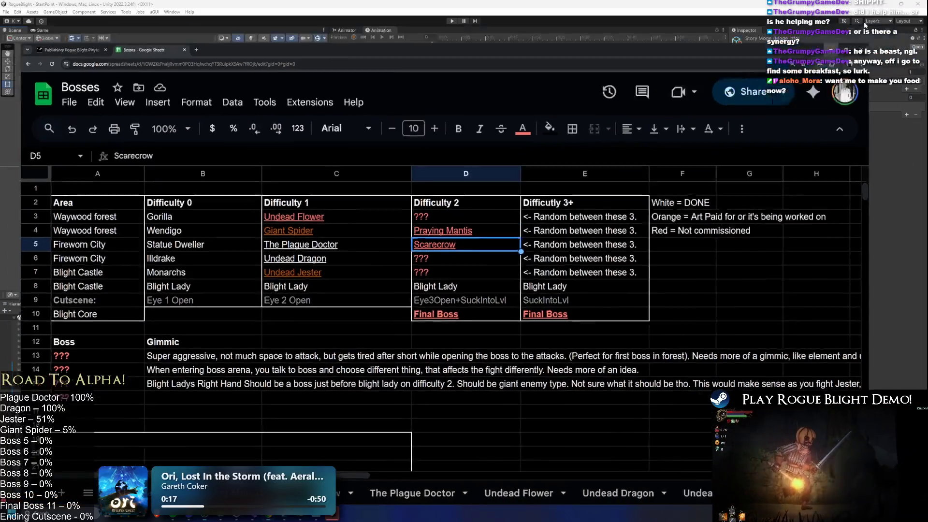
- Search the Unity Project for 'save man' and open SaveManager.cs in Visual Studio
{"action": "key", "text": "alt+Tab"}
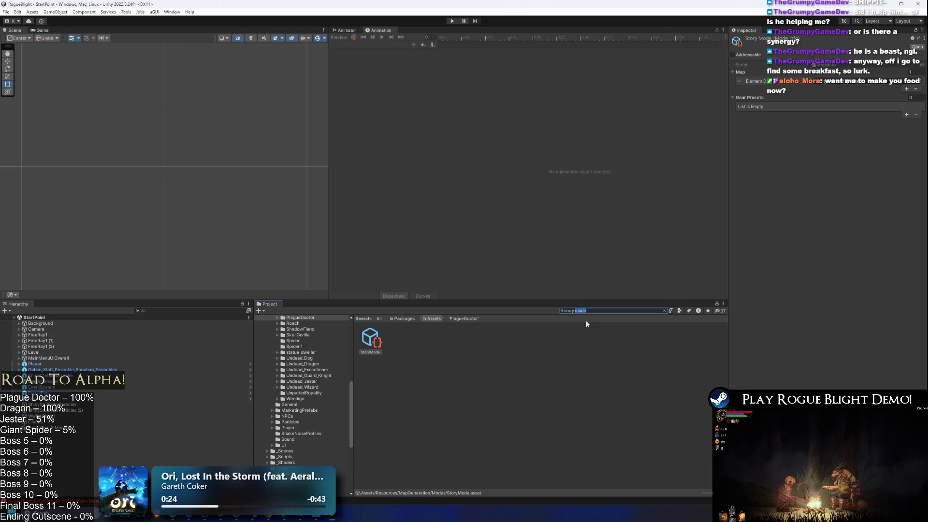
{"action": "key", "text": "BackSpace"}
{"action": "key", "text": "BackSpace"}
{"action": "key", "text": "BackSpace"}
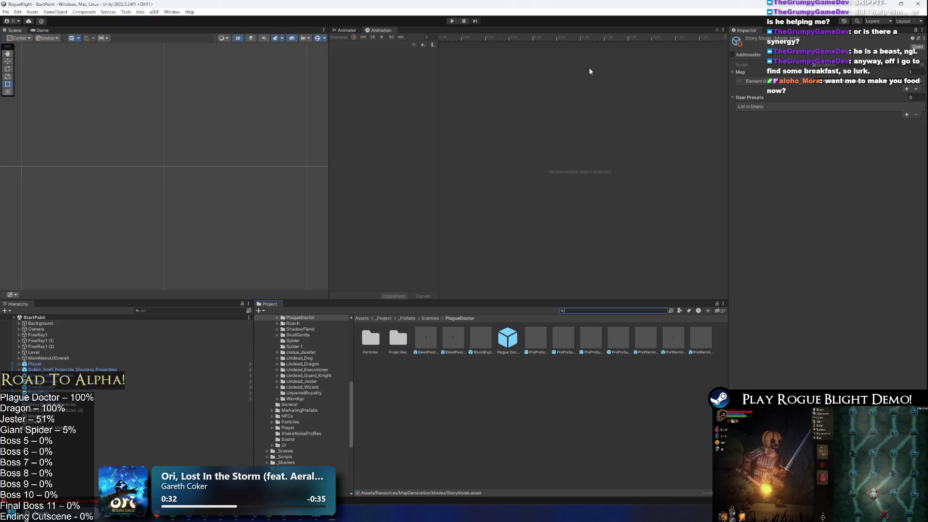
{"action": "type", "text": "save man"}
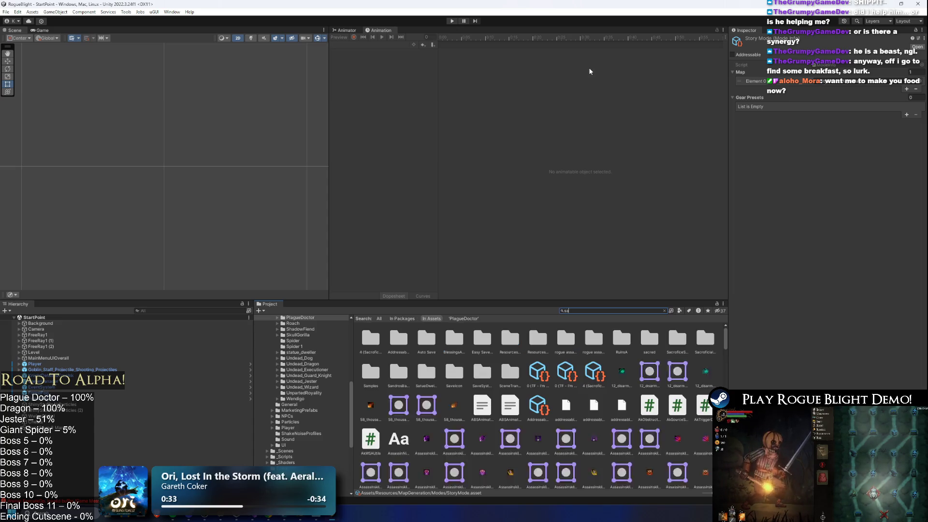
{"action": "left_click", "coordinate": [370, 339]}
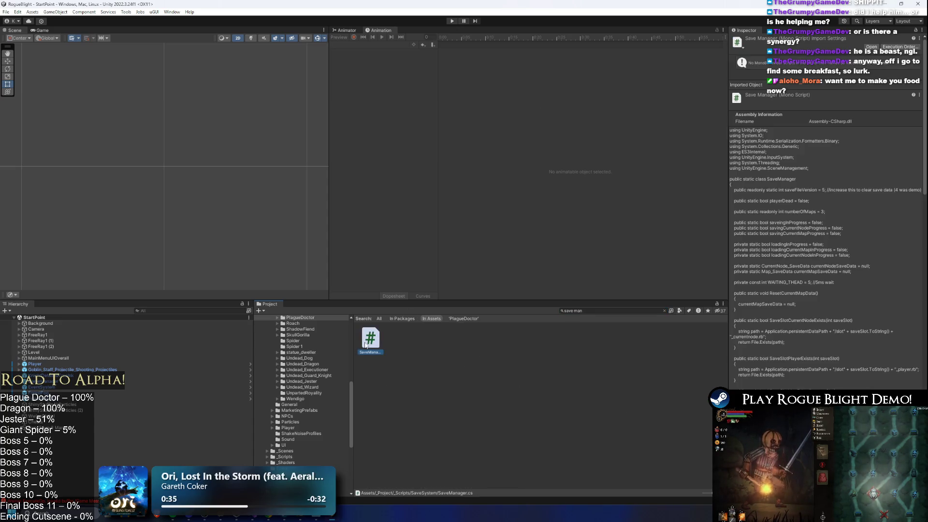
{"action": "double_click", "coordinate": [363, 344]}
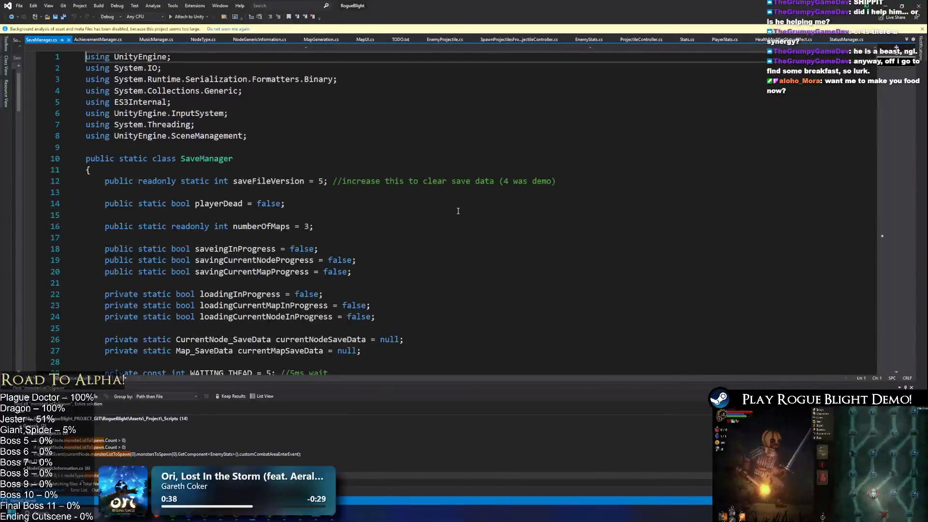
- Change saveFileVersion on line 12 from 5 to 6 and save SaveManager.cs
{"action": "left_click", "coordinate": [318, 190]}
{"action": "type", "text": "6"}
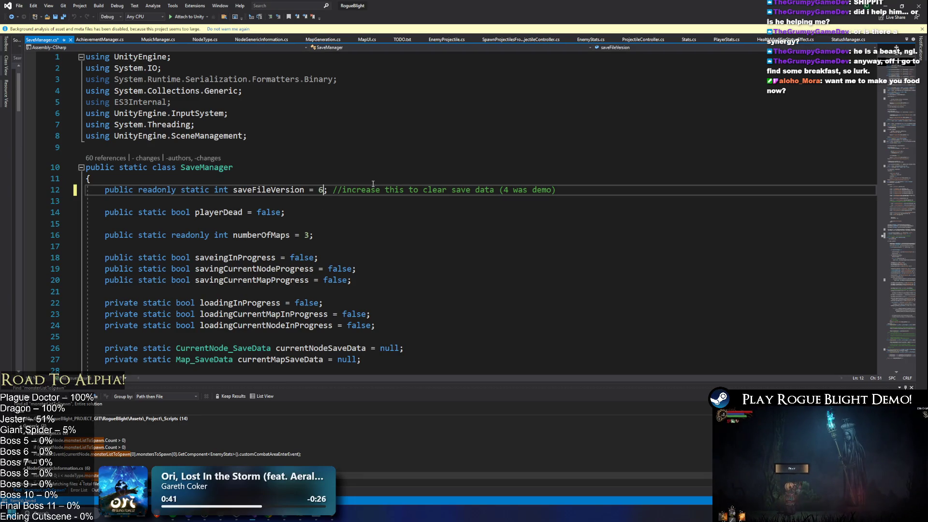
{"action": "key", "text": "ctrl+s"}
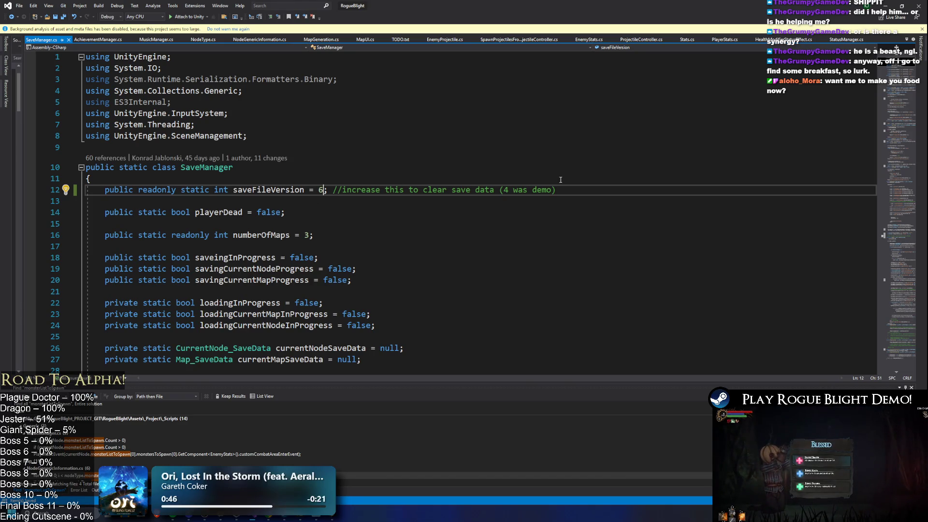
{"action": "key", "text": "alt+Tab"}
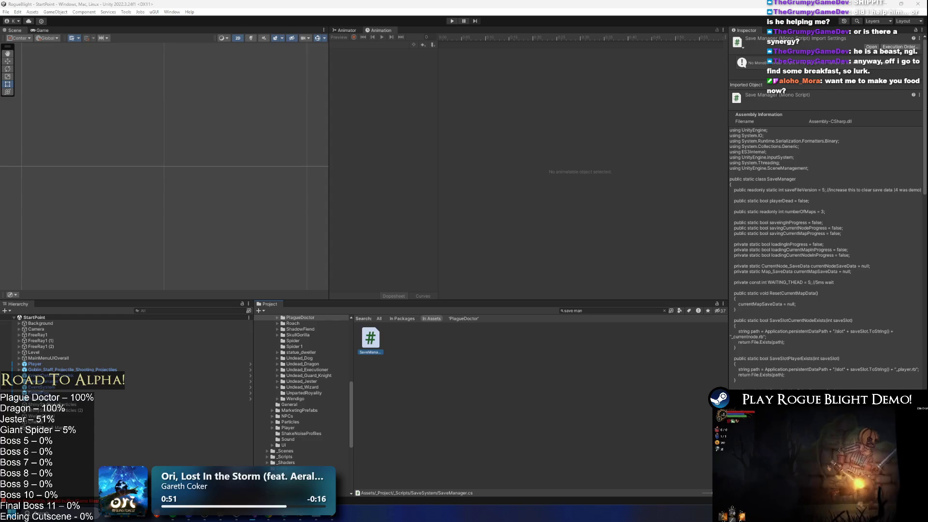
- Switch to the Bosses Google Sheet in Chrome
{"action": "key", "text": "alt+Tab"}
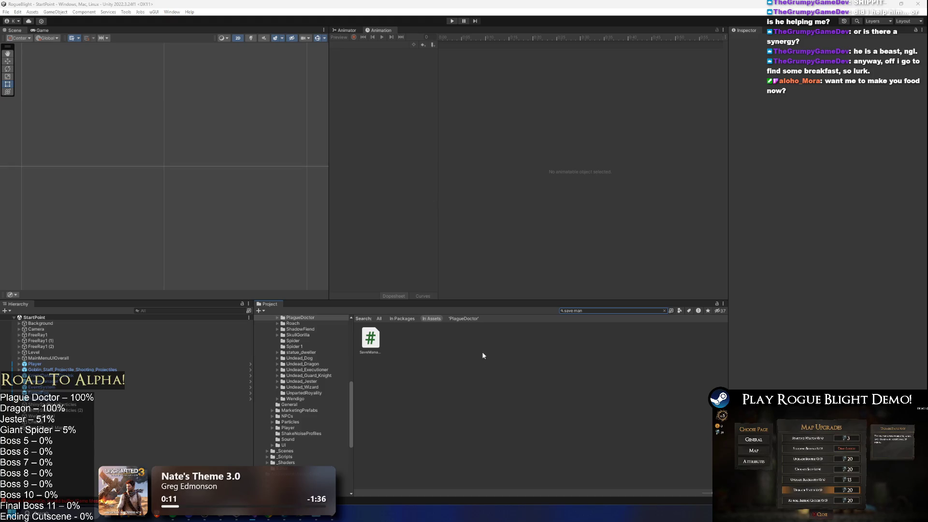
{"action": "left_click", "coordinate": [260, 517]}
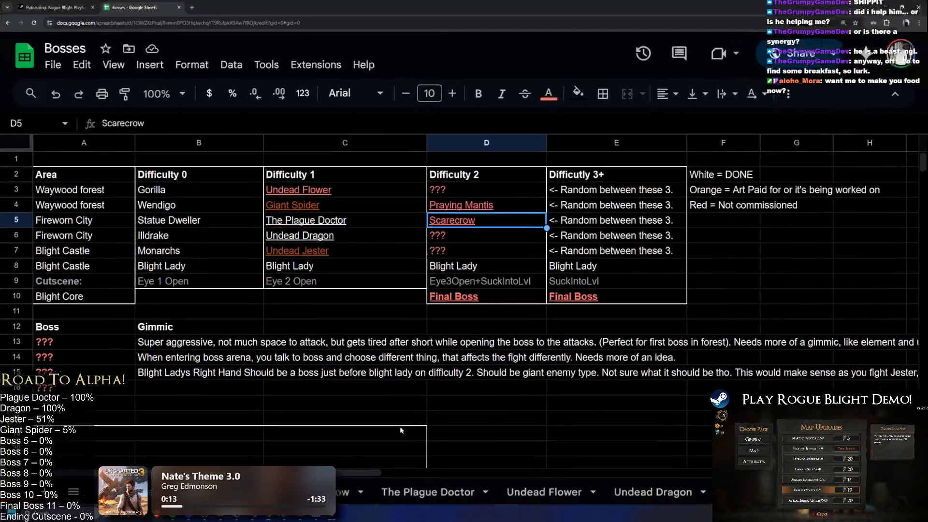
- Glance at the Steamworks page, select the Difficulty 3+ note in E7, and shrink the browser
{"action": "left_click", "coordinate": [53, 8]}
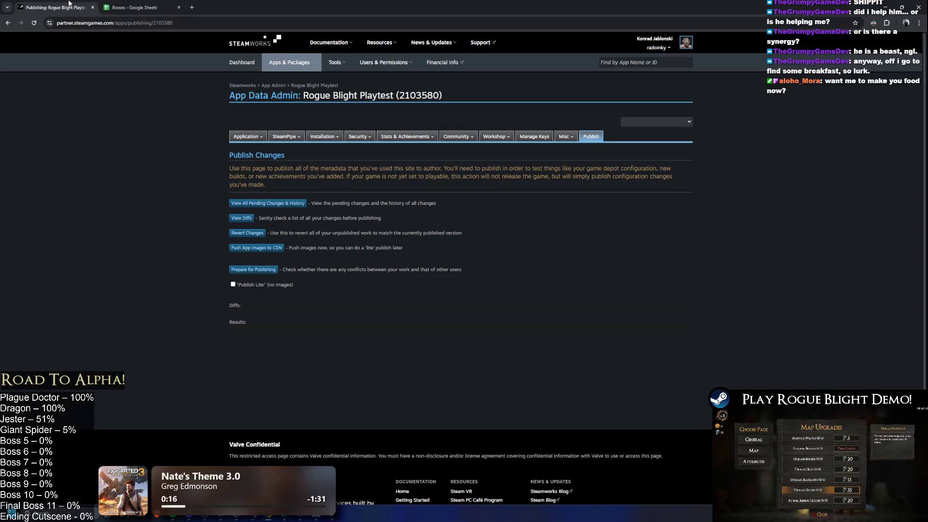
{"action": "left_click", "coordinate": [145, 6]}
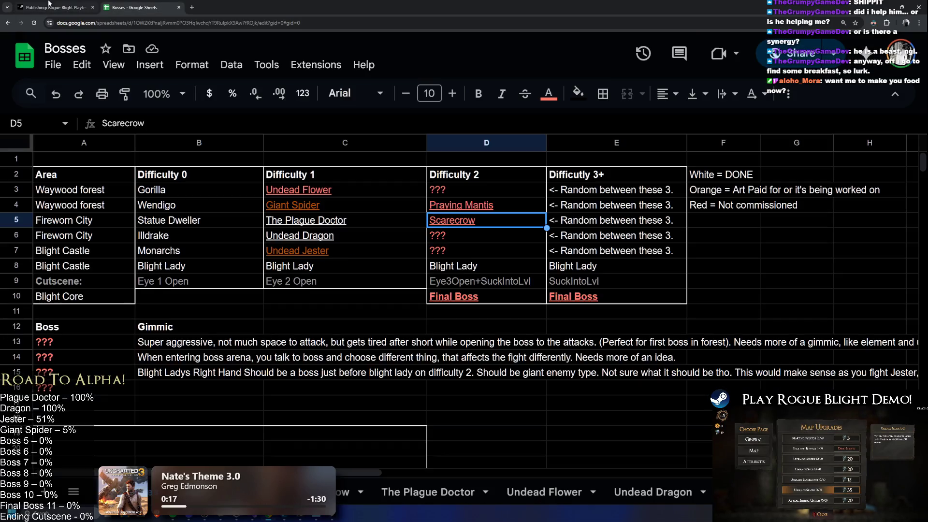
{"action": "left_click", "coordinate": [599, 252]}
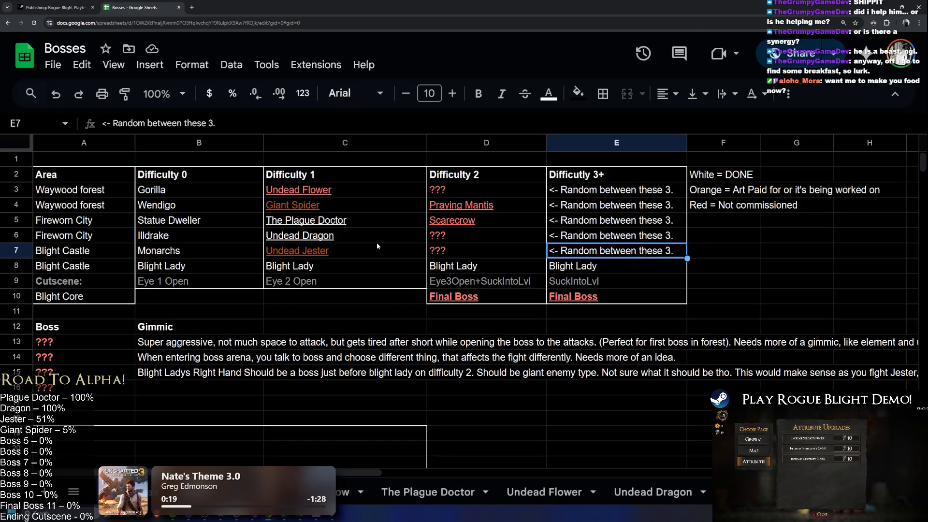
{"action": "mouse_move", "coordinate": [701, 7]}
{"action": "left_mouse_down"}
{"action": "mouse_move", "coordinate": [754, 87]}
{"action": "mouse_move", "coordinate": [709, 122]}
{"action": "mouse_move", "coordinate": [583, 125]}
{"action": "mouse_move", "coordinate": [583, 2]}
{"action": "left_mouse_up"}
- Open the Steamworks general application settings, close that tab, and place the sheet over Unity
{"action": "left_click", "coordinate": [53, 7]}
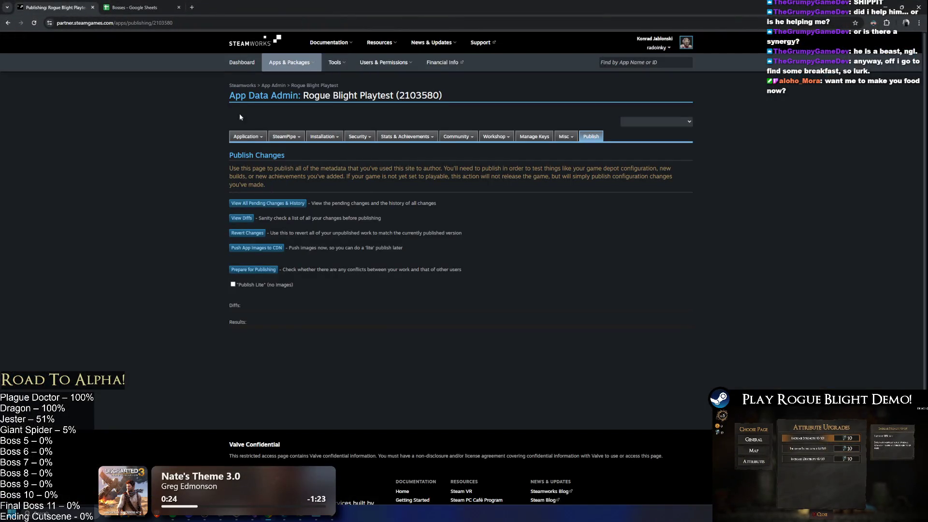
{"action": "left_click", "coordinate": [246, 136]}
{"action": "mouse_move", "coordinate": [364, 60]}
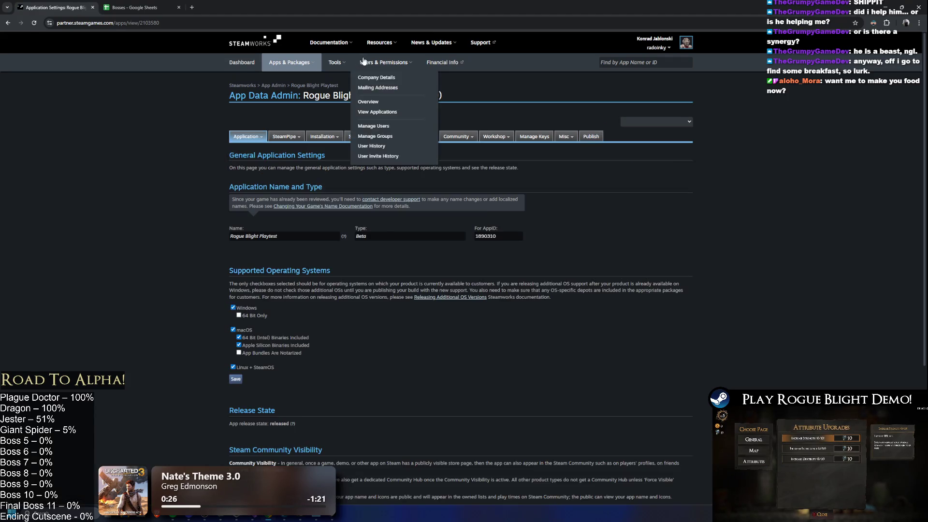
{"action": "key", "text": "ctrl+w"}
{"action": "mouse_move", "coordinate": [546, 7]}
{"action": "left_mouse_down"}
{"action": "mouse_move", "coordinate": [737, 30]}
{"action": "mouse_move", "coordinate": [658, 53]}
{"action": "left_mouse_up"}
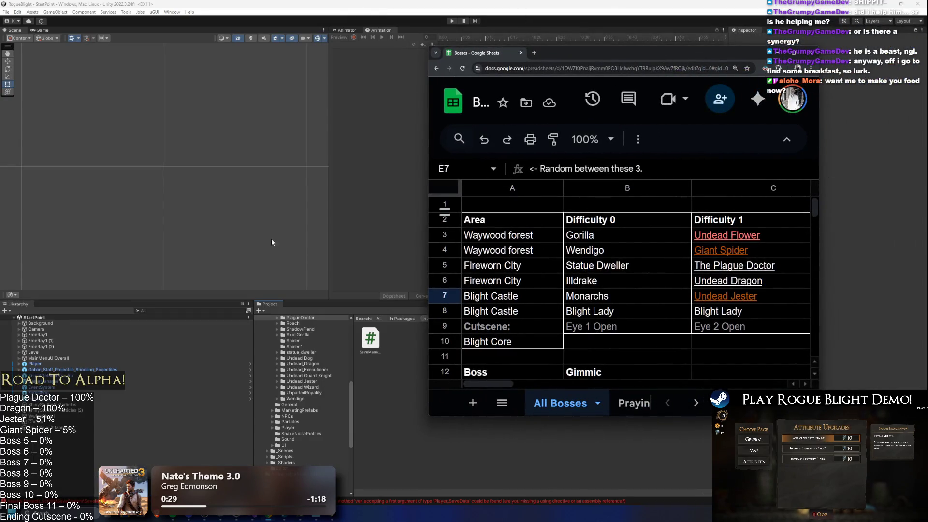
- Maximize the Bosses sheet, select cell E5 under Difficulty 3+, then return to Unity
{"action": "left_click", "coordinate": [273, 519]}
{"action": "left_click", "coordinate": [273, 518]}
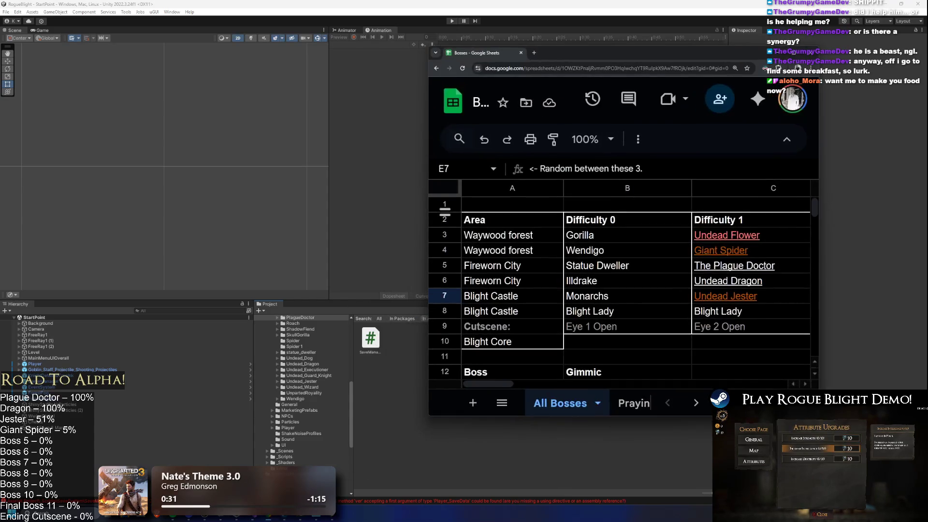
{"action": "double_click", "coordinate": [595, 52]}
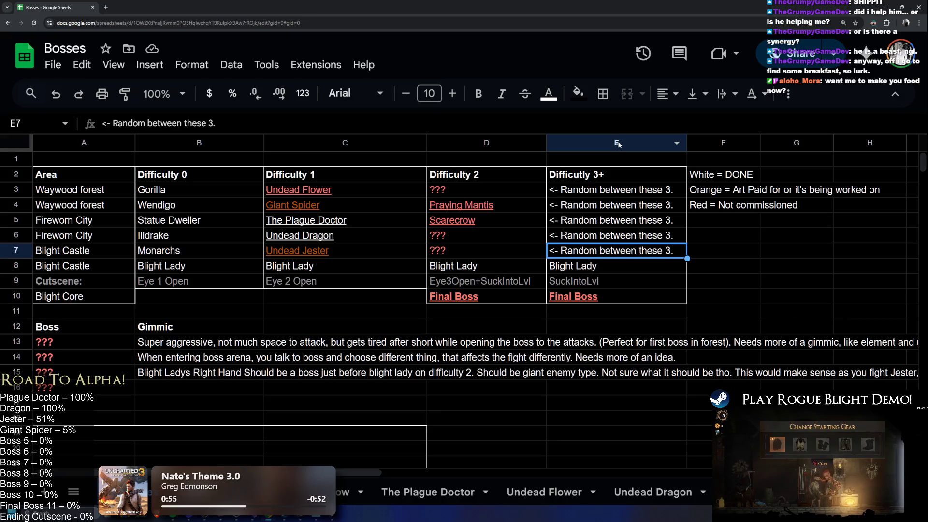
{"action": "left_click", "coordinate": [568, 225]}
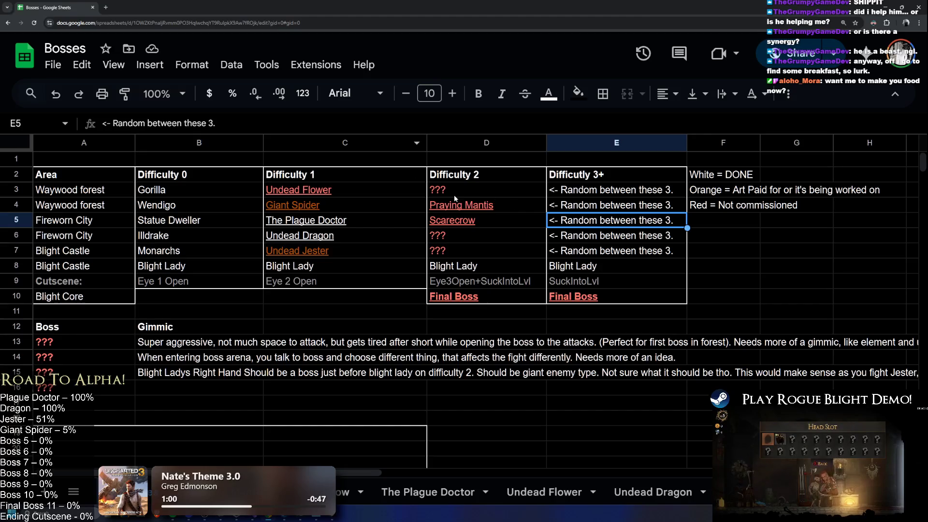
{"action": "key", "text": "alt+Tab"}
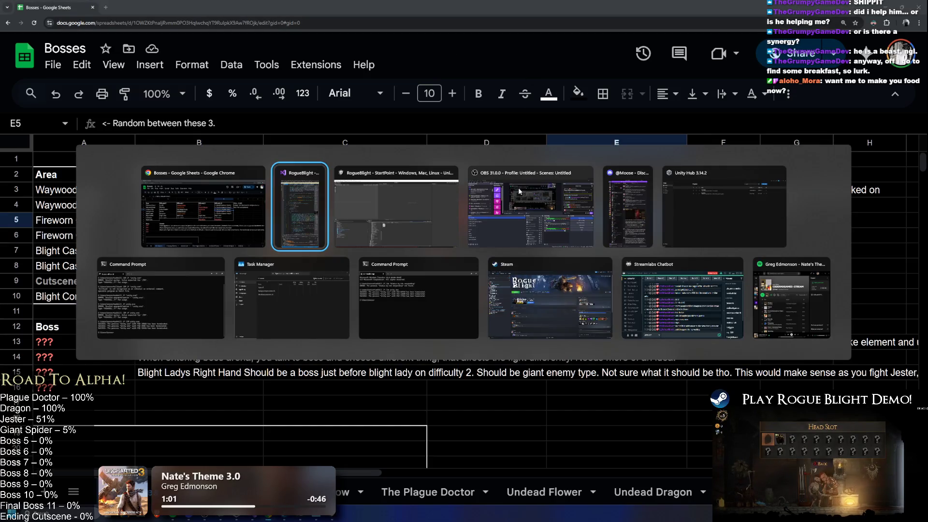
{"action": "left_click", "coordinate": [411, 196]}
- Clear the 'save man' Project search and bring up the script in Visual Studio
{"action": "left_click", "coordinate": [609, 310]}
{"action": "key", "text": "BackSpace"}
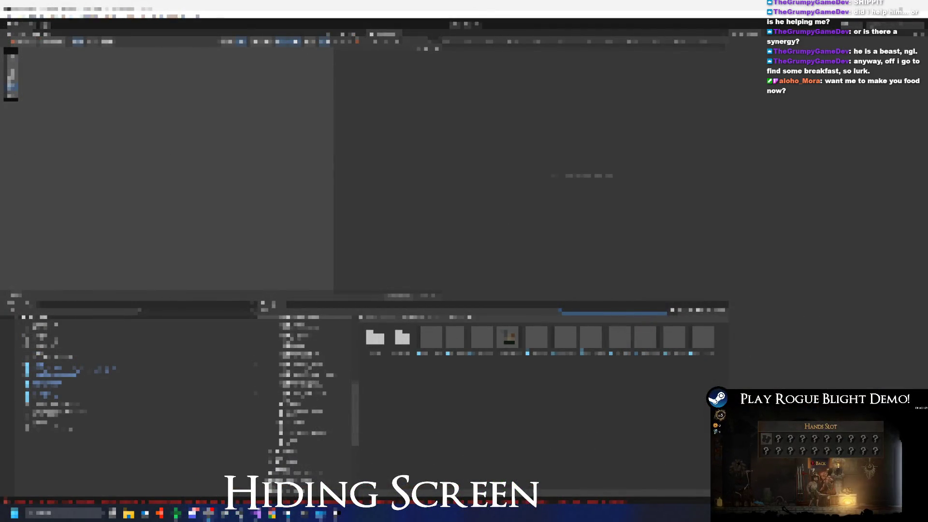
{"action": "key", "text": "alt+Tab"}
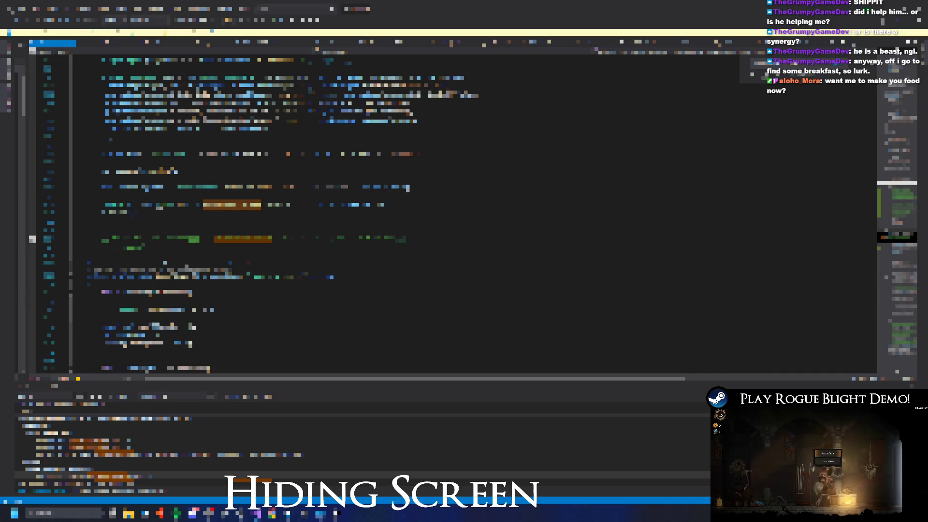
{"action": "type", "text": "."}
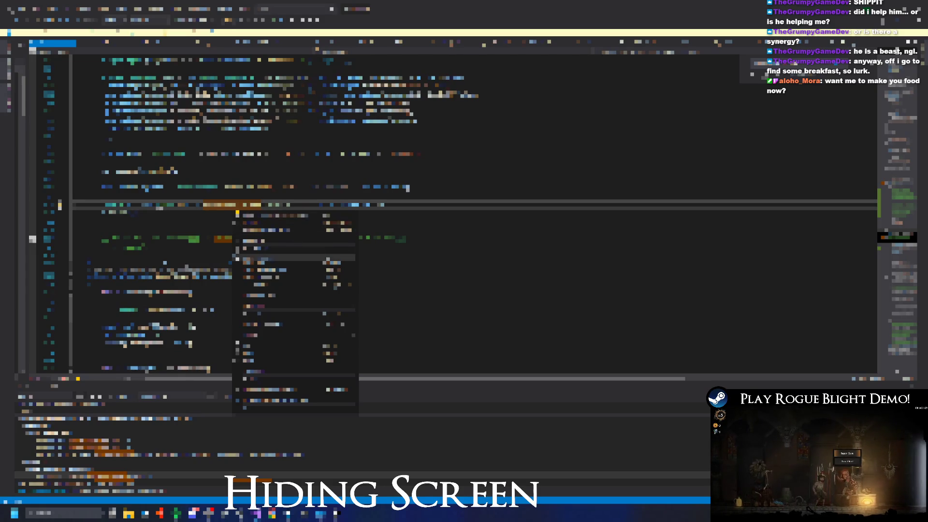
{"action": "scroll", "coordinate": [371, 172], "scroll_direction": "down", "scroll_amount": 3}
{"action": "scroll", "coordinate": [371, 172], "scroll_direction": "down", "scroll_amount": 3}
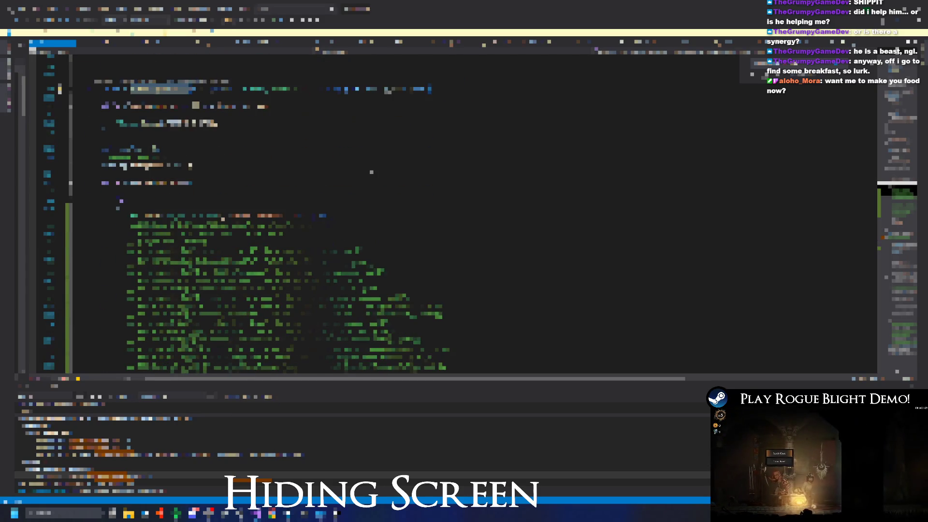
{"action": "scroll", "coordinate": [372, 172], "scroll_direction": "down", "scroll_amount": 2}
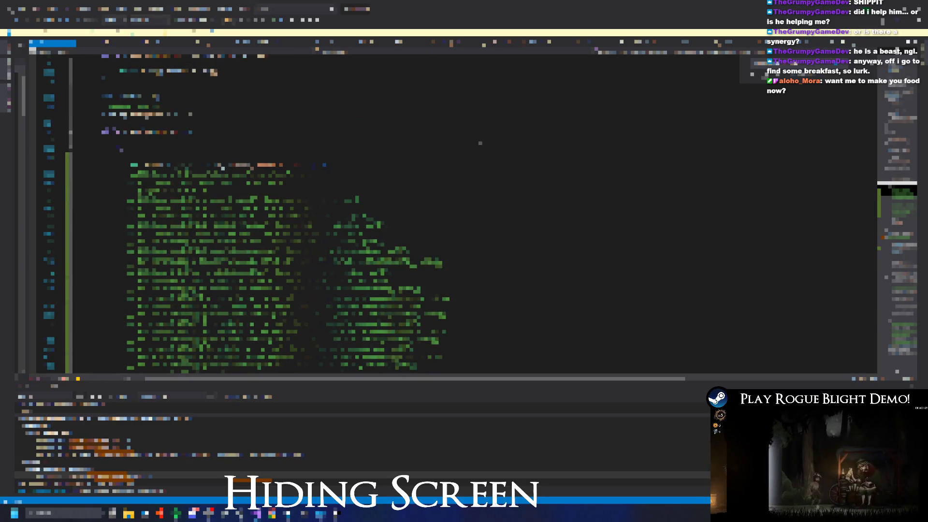
{"action": "scroll", "coordinate": [481, 141], "scroll_direction": "down", "scroll_amount": 1}
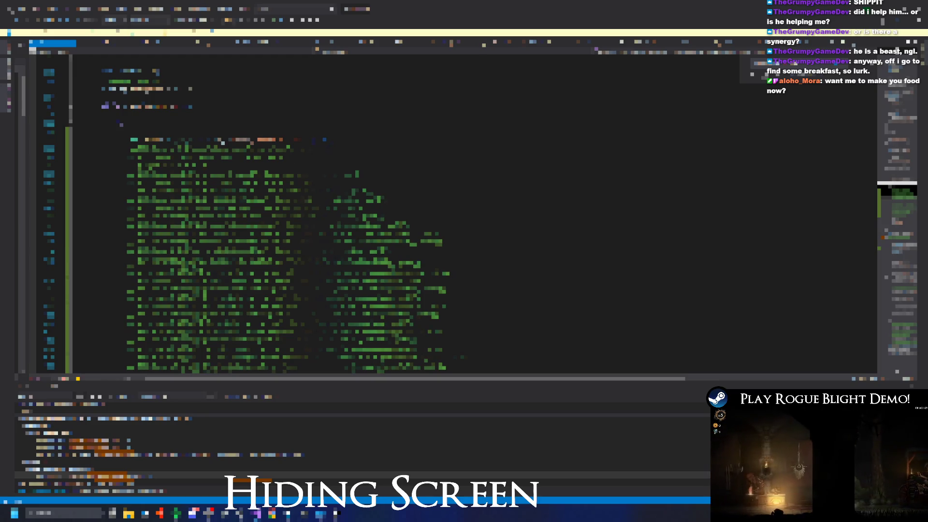
- Select symbols in the script and jump to their definitions with Go To Definition
{"action": "double_click", "coordinate": [284, 150]}
{"action": "scroll", "coordinate": [285, 149], "scroll_direction": "up", "scroll_amount": 5}
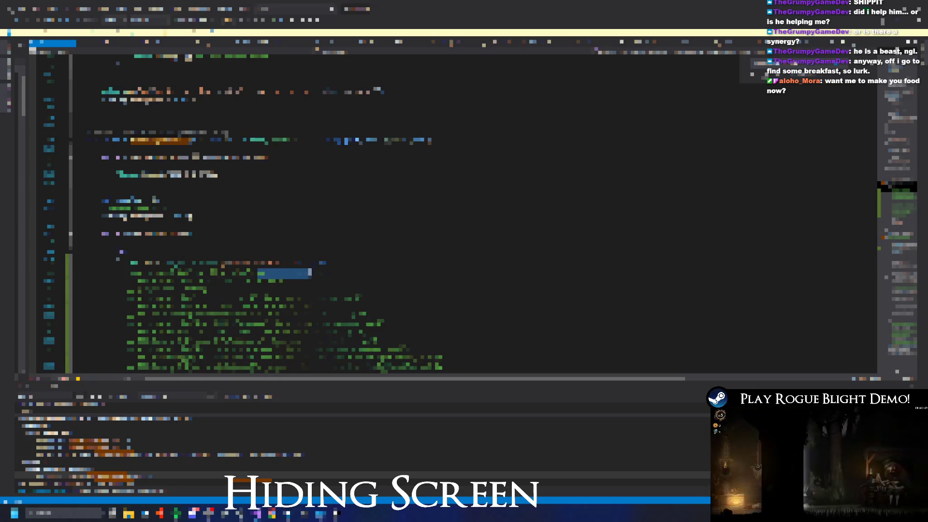
{"action": "scroll", "coordinate": [494, 170], "scroll_direction": "down", "scroll_amount": 10}
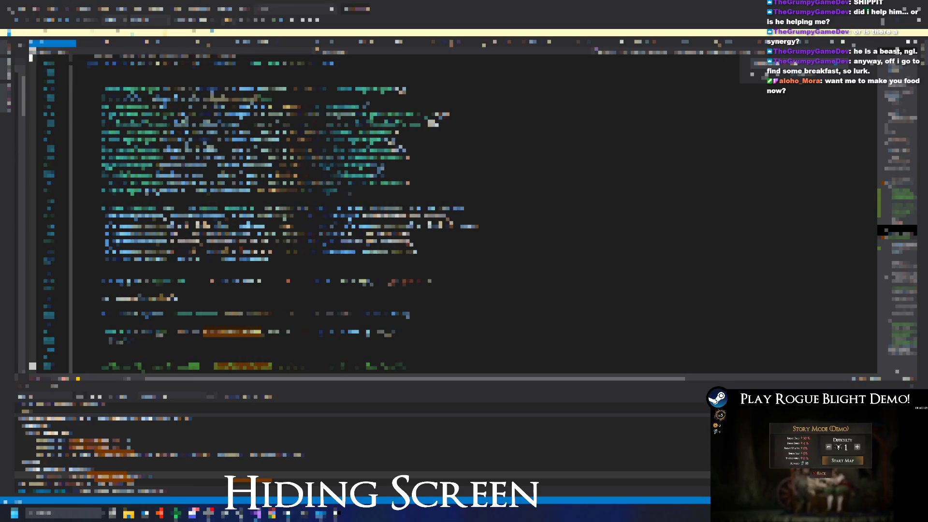
{"action": "scroll", "coordinate": [306, 257], "scroll_direction": "up", "scroll_amount": 10}
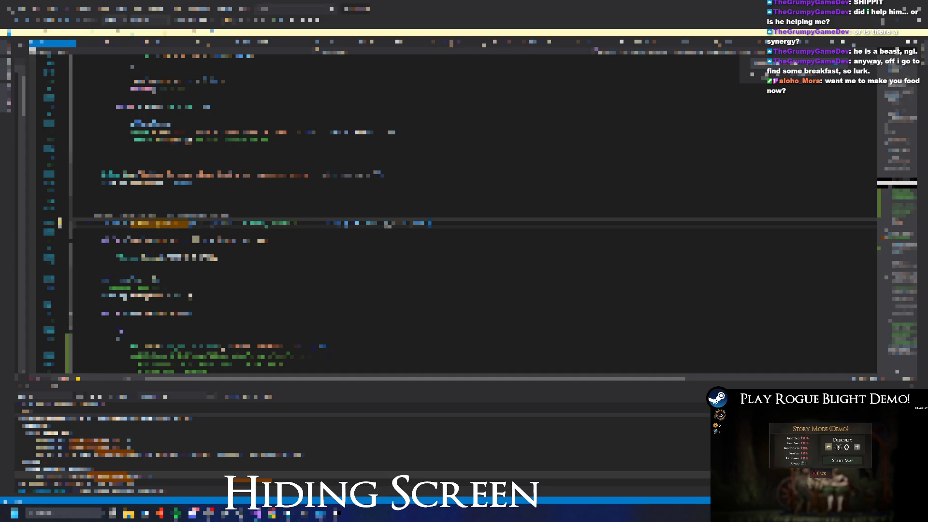
{"action": "scroll", "coordinate": [292, 243], "scroll_direction": "down", "scroll_amount": 5}
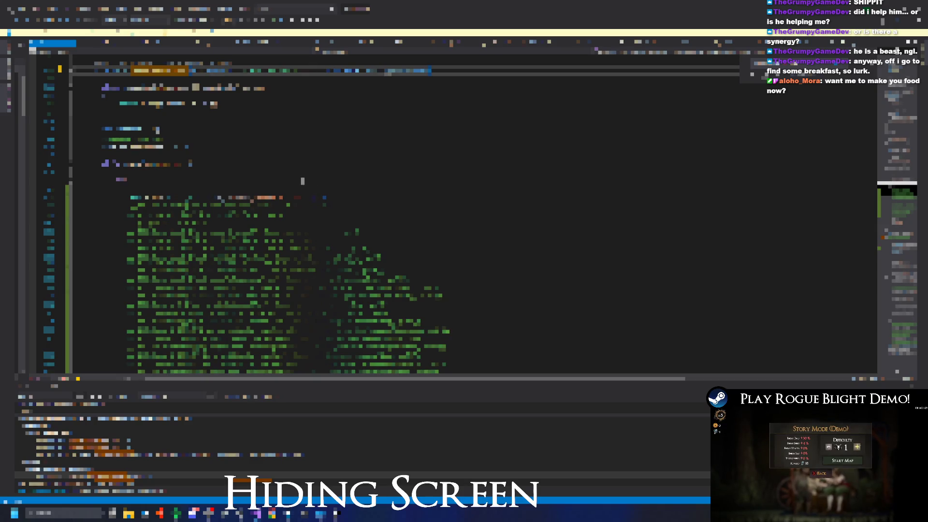
{"action": "double_click", "coordinate": [285, 206]}
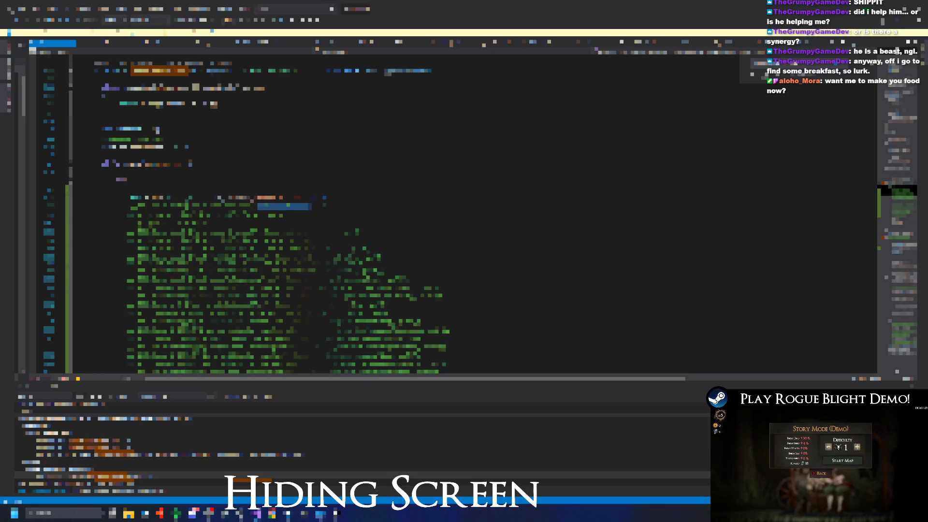
{"action": "right_click", "coordinate": [302, 197]}
{"action": "left_click", "coordinate": [334, 227]}
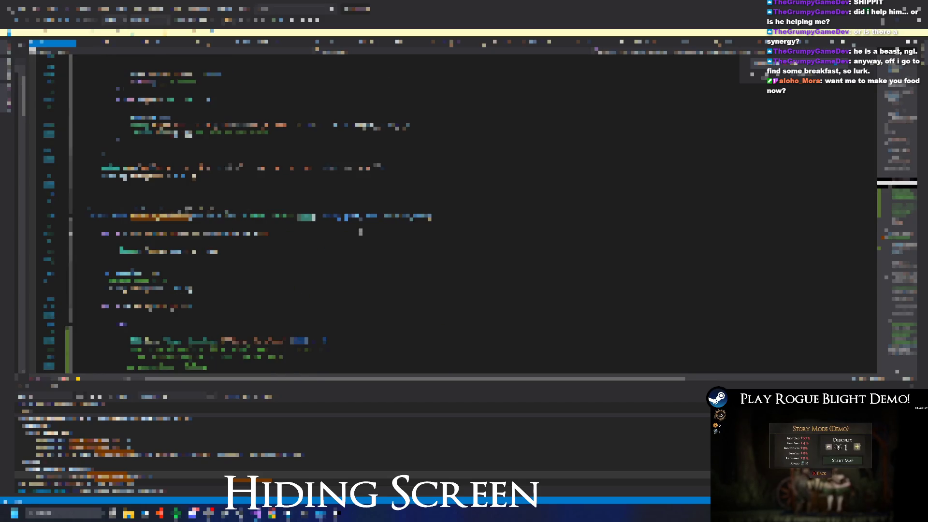
{"action": "right_click", "coordinate": [290, 223]}
{"action": "left_click", "coordinate": [309, 263]}
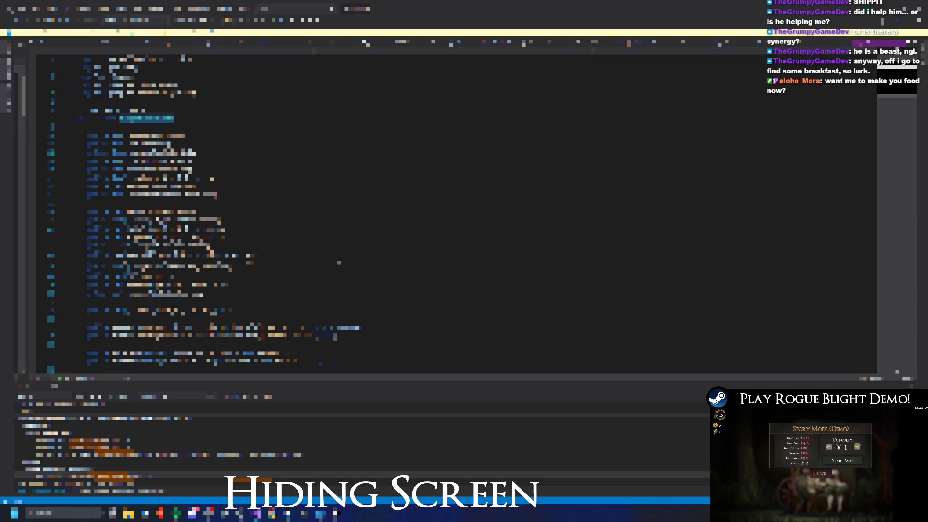
- Add a 'var x = transform.position;' line and commit a pasted edit
{"action": "type", "text": "var x"}
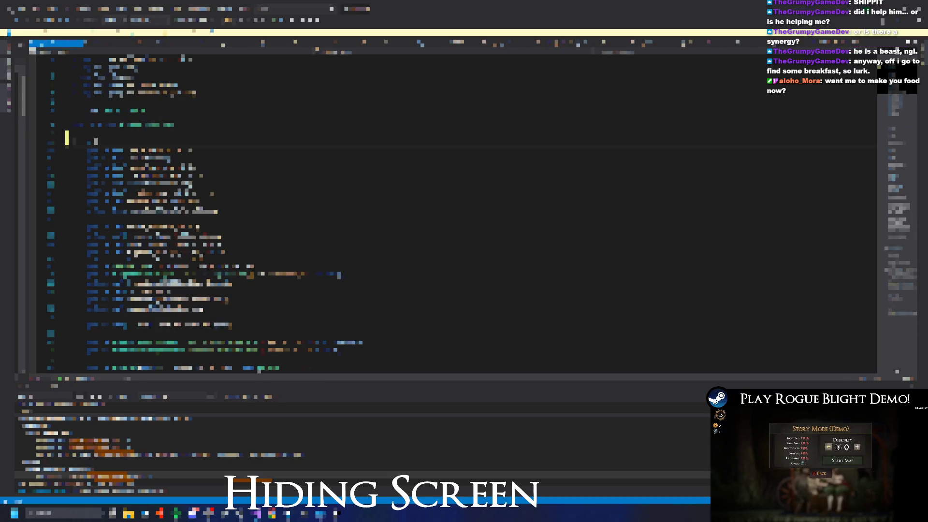
{"action": "type", "text": " = transform.position;"}
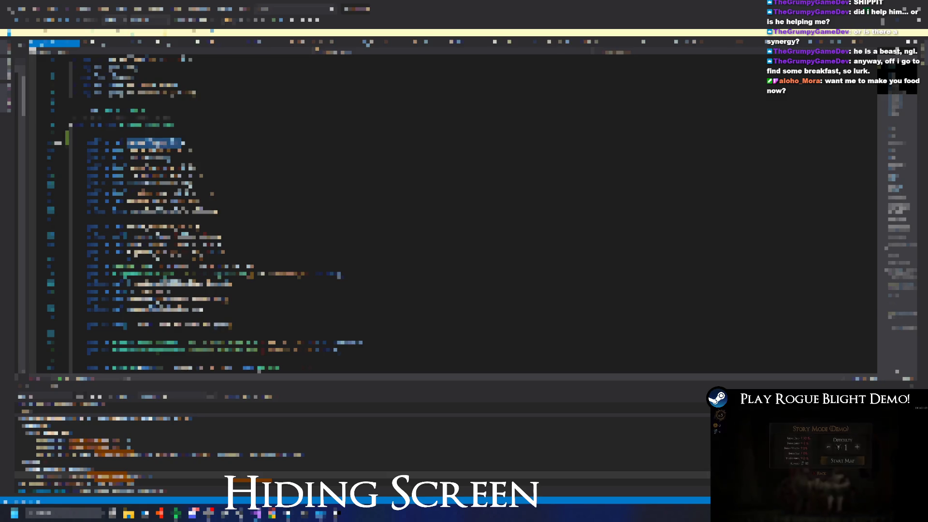
{"action": "scroll", "coordinate": [451, 152], "scroll_direction": "down", "scroll_amount": 5}
{"action": "scroll", "coordinate": [458, 129], "scroll_direction": "down", "scroll_amount": 10}
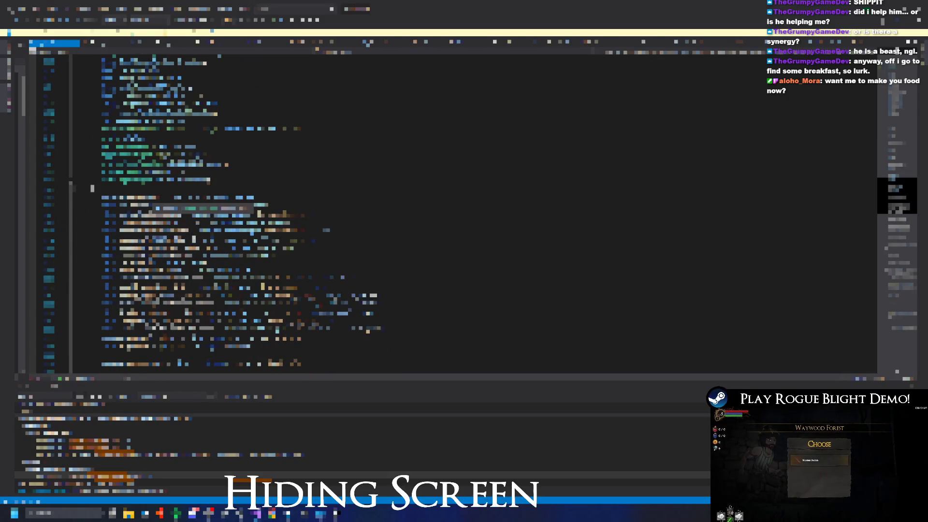
{"action": "key", "text": "ctrl+v"}
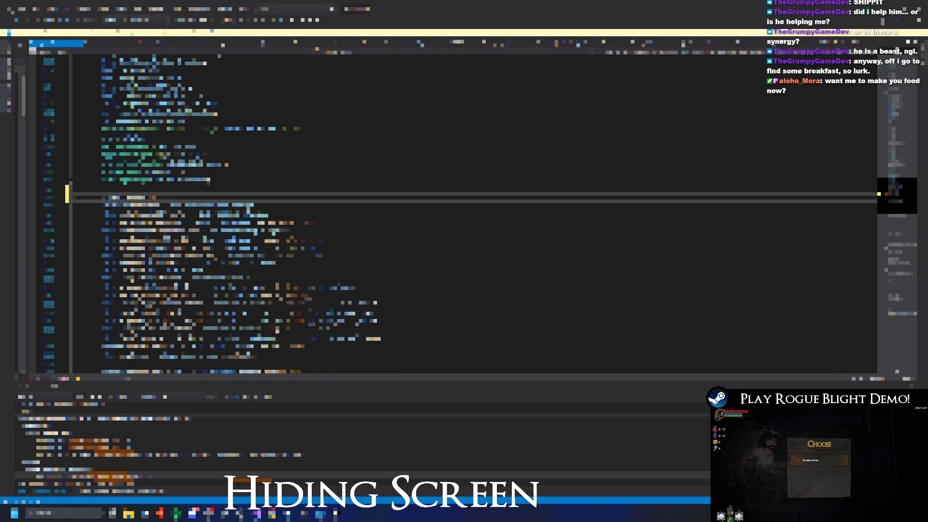
{"action": "scroll", "coordinate": [464, 212], "scroll_direction": "up", "scroll_amount": 1}
{"action": "scroll", "coordinate": [464, 212], "scroll_direction": "up", "scroll_amount": 2}
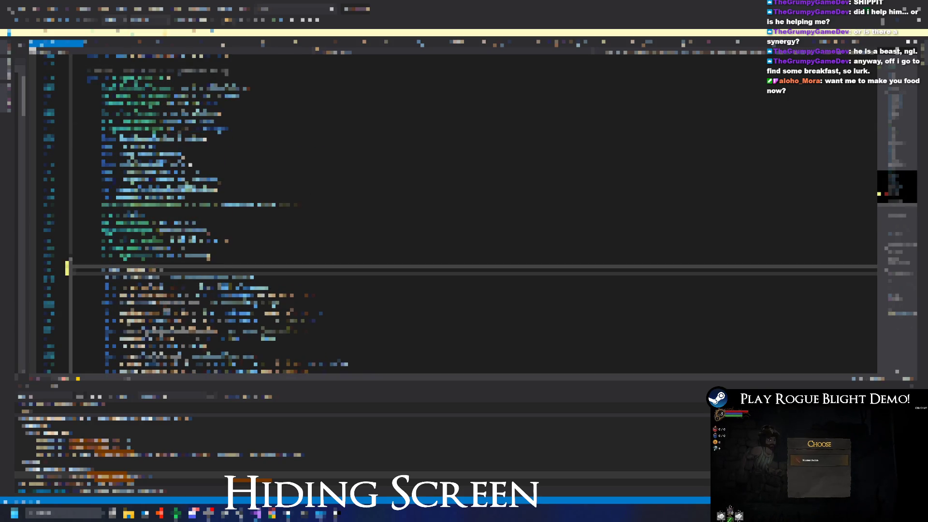
{"action": "type", "text": "ta"}
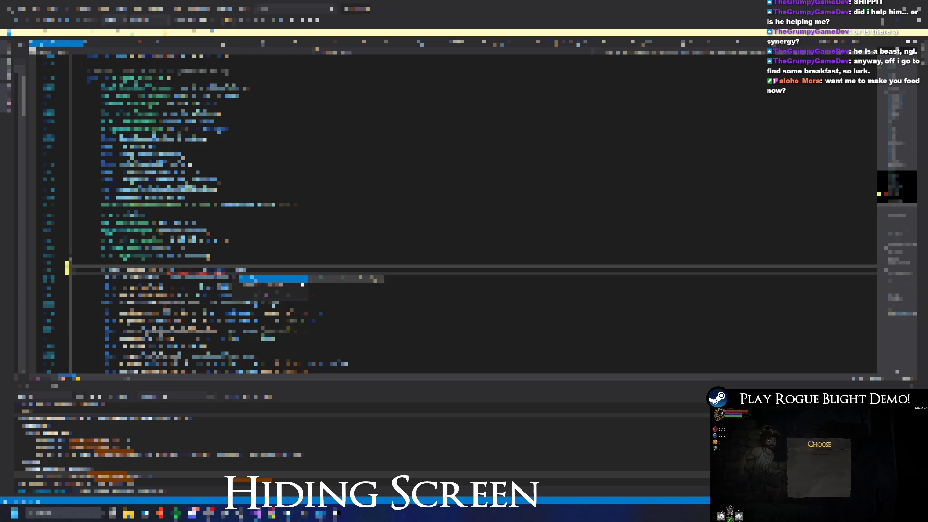
{"action": "key", "text": "Escape"}
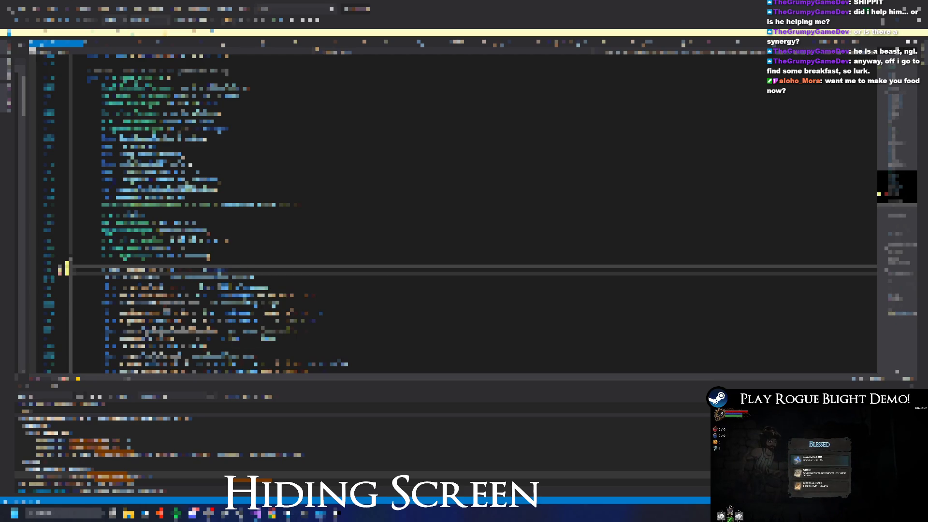
- Peek at symbol definitions inline and search the peeked code for 'item'
{"action": "double_click", "coordinate": [197, 269]}
{"action": "right_click", "coordinate": [191, 270]}
{"action": "left_click", "coordinate": [218, 309]}
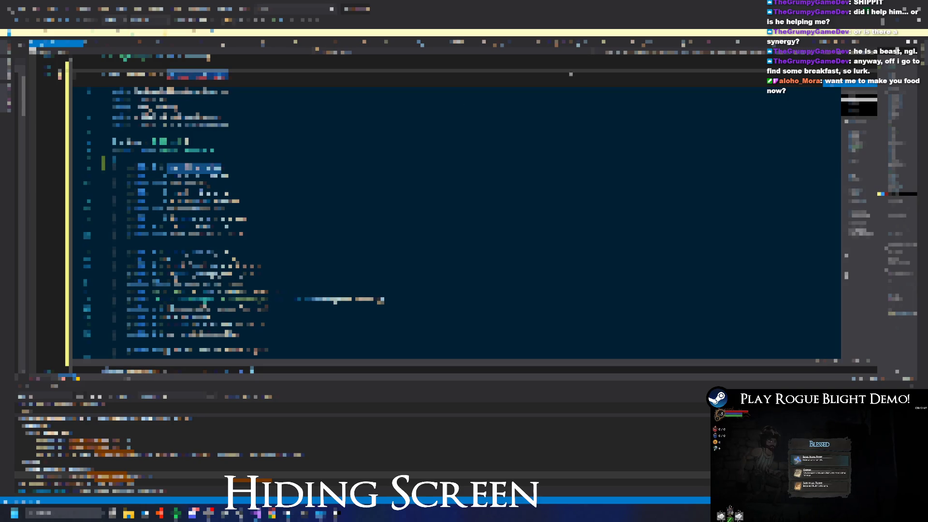
{"action": "scroll", "coordinate": [292, 77], "scroll_direction": "up", "scroll_amount": 1}
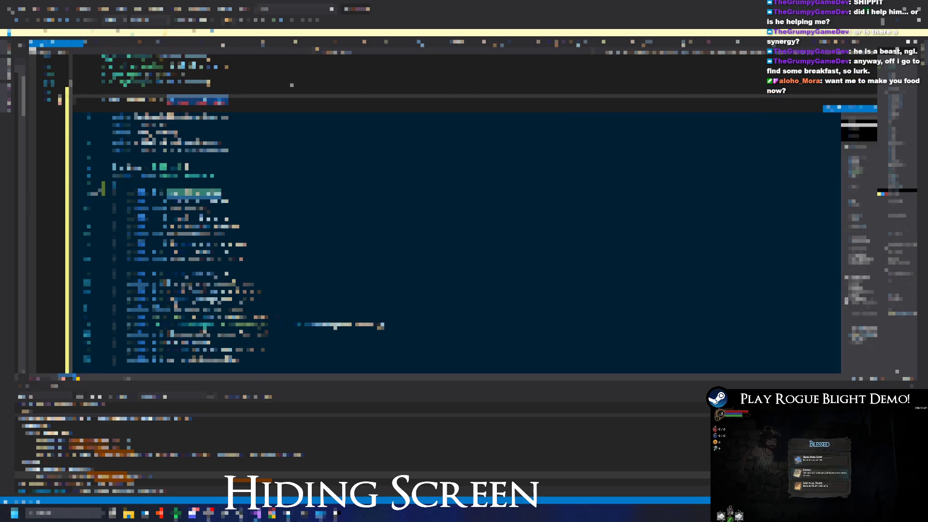
{"action": "key", "text": "Escape"}
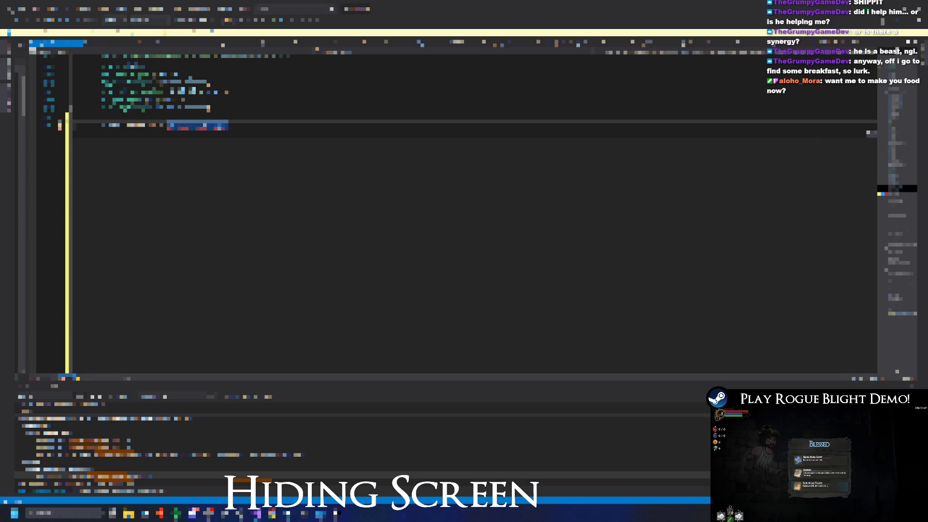
{"action": "scroll", "coordinate": [285, 98], "scroll_direction": "up", "scroll_amount": 2}
{"action": "scroll", "coordinate": [461, 214], "scroll_direction": "up", "scroll_amount": 2}
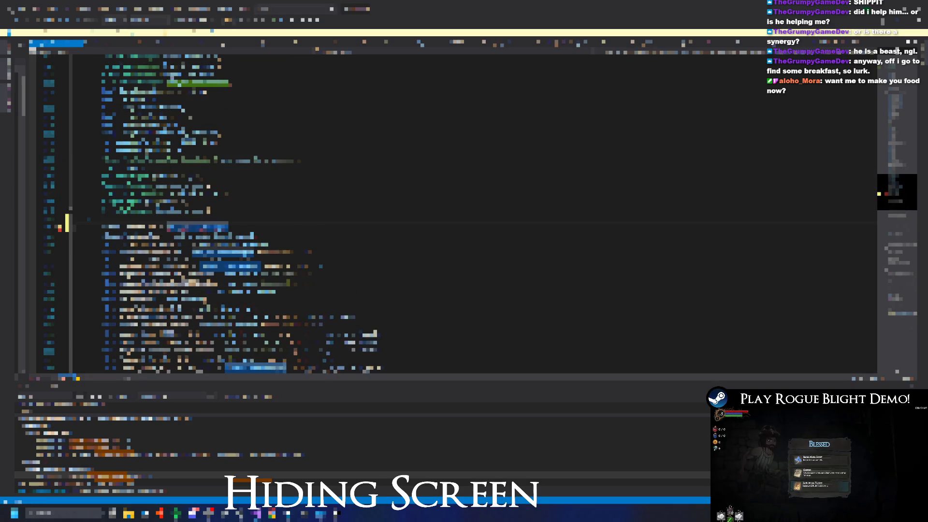
{"action": "key", "text": "alt+F12"}
{"action": "scroll", "coordinate": [457, 222], "scroll_direction": "up", "scroll_amount": 3}
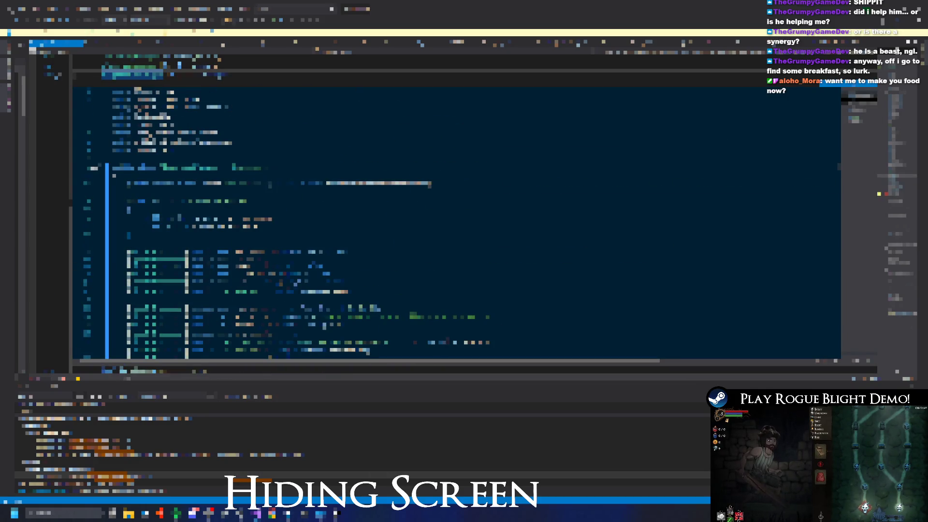
{"action": "scroll", "coordinate": [457, 223], "scroll_direction": "down", "scroll_amount": 3}
{"action": "key", "text": "ctrl+f"}
{"action": "type", "text": "item"}
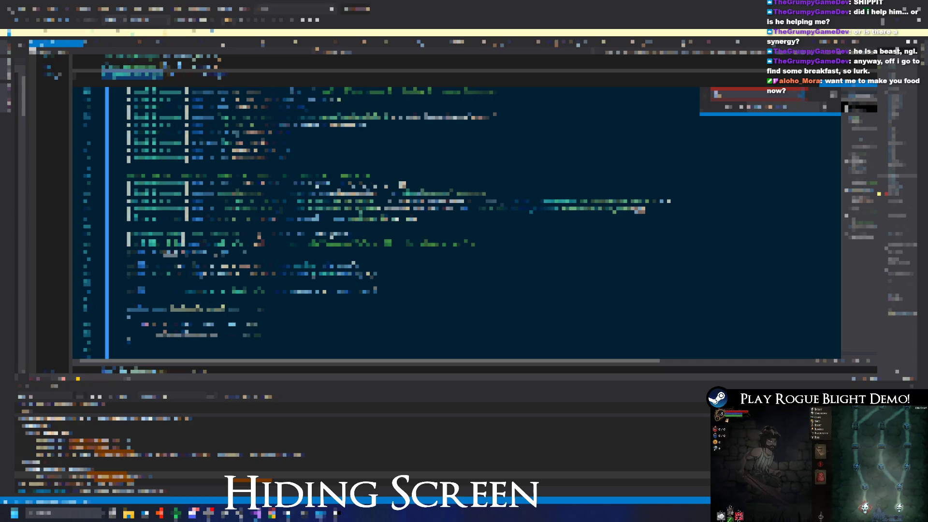
{"action": "key", "text": "Escape"}
{"action": "key", "text": "Escape"}
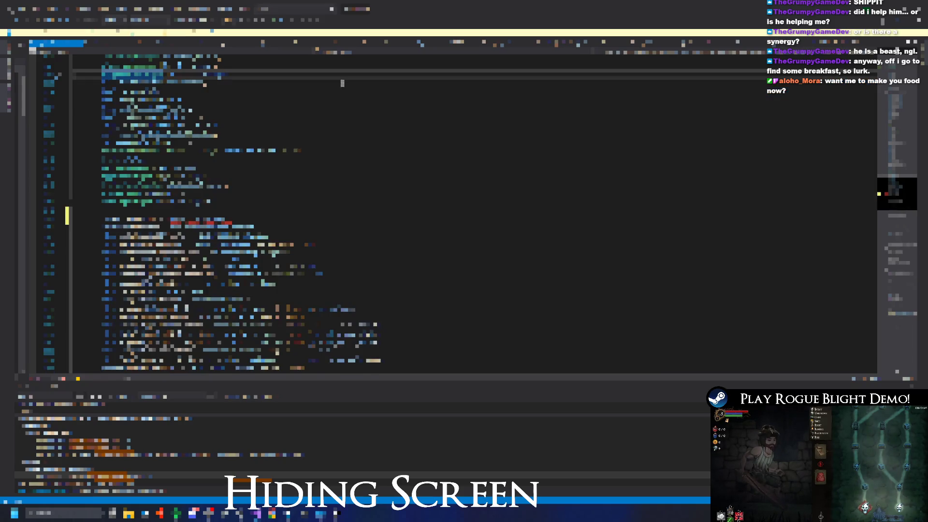
- Replace the error-marked reference with Instance, save, and switch to another script
{"action": "left_click", "coordinate": [397, 267]}
{"action": "key", "text": "BackSpace"}
{"action": "key", "text": "BackSpace"}
{"action": "key", "text": "BackSpace"}
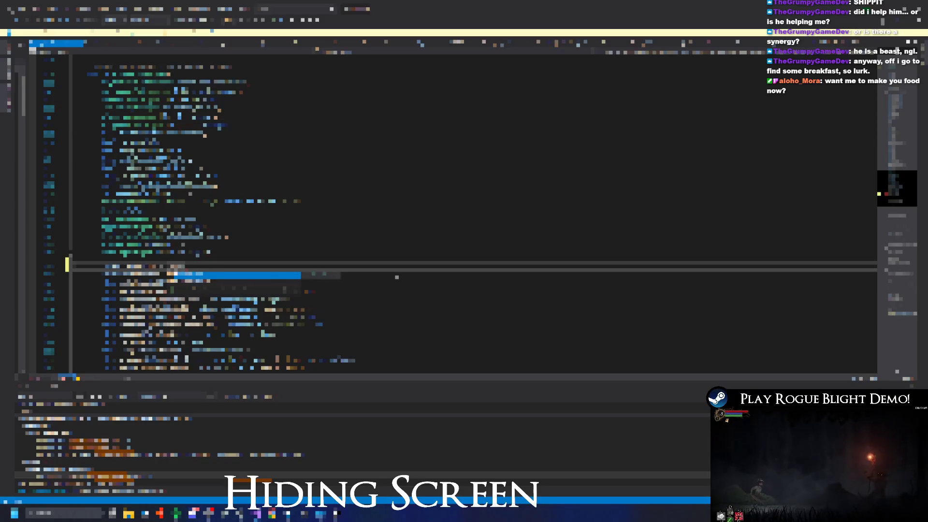
{"action": "type", "text": "Instance"}
{"action": "key", "text": "Tab"}
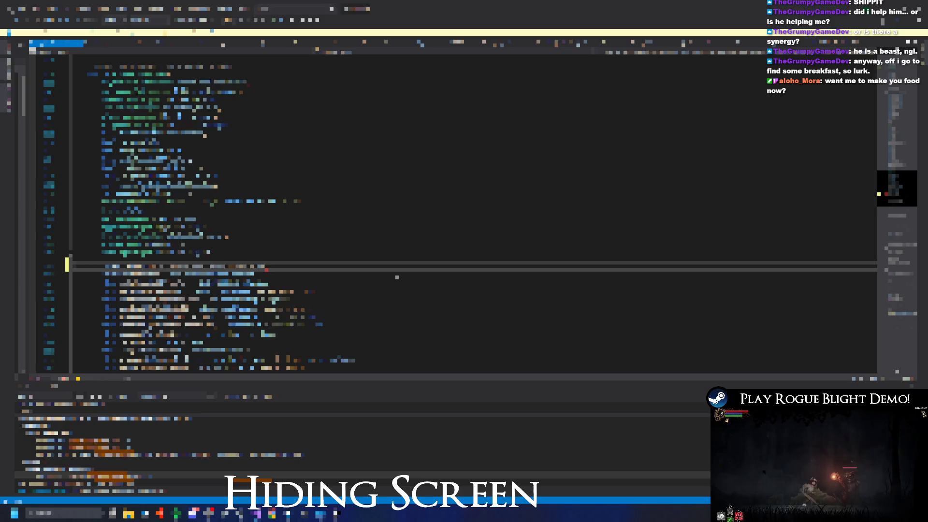
{"action": "key", "text": "ctrl+s"}
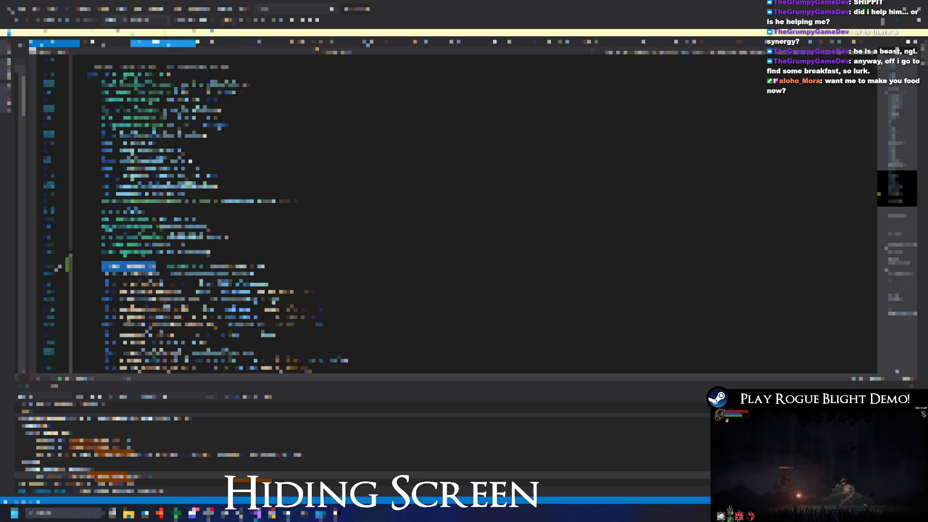
{"action": "key", "text": "Left"}
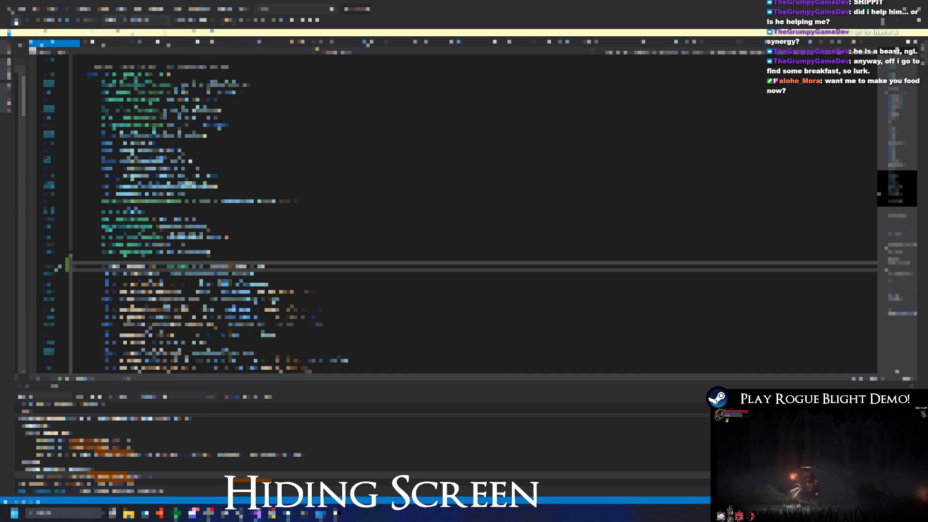
{"action": "key", "text": "F12"}
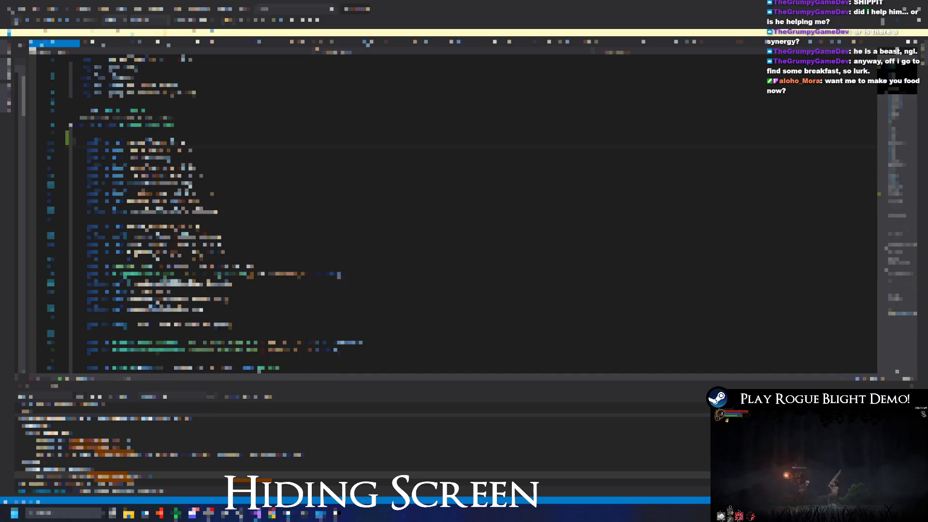
- Append an Equip member completion to the line in the second script
{"action": "scroll", "coordinate": [329, 177], "scroll_direction": "down", "scroll_amount": 6}
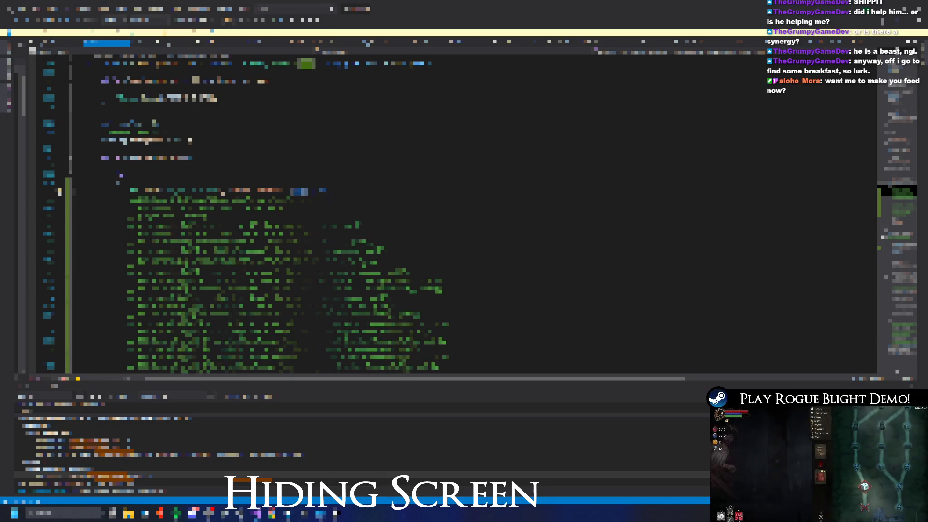
{"action": "scroll", "coordinate": [222, 194], "scroll_direction": "down", "scroll_amount": 10}
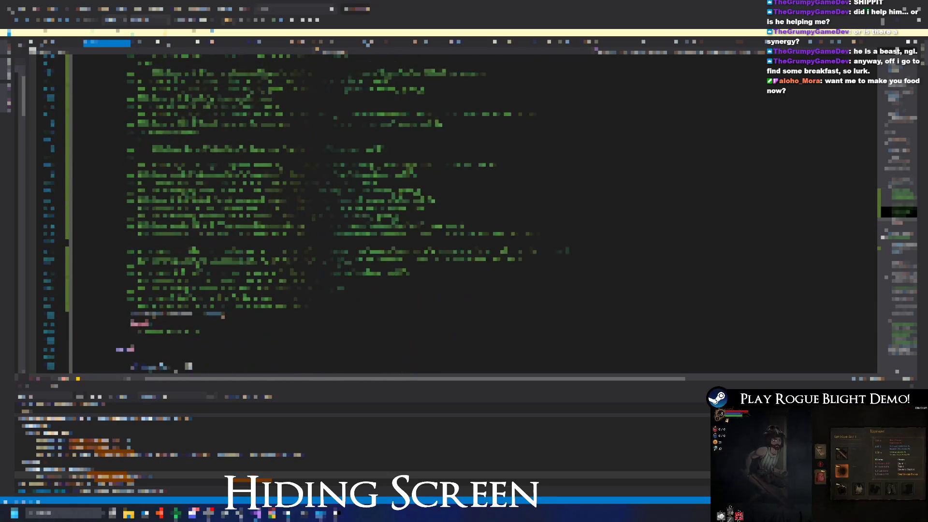
{"action": "scroll", "coordinate": [338, 212], "scroll_direction": "down", "scroll_amount": 5}
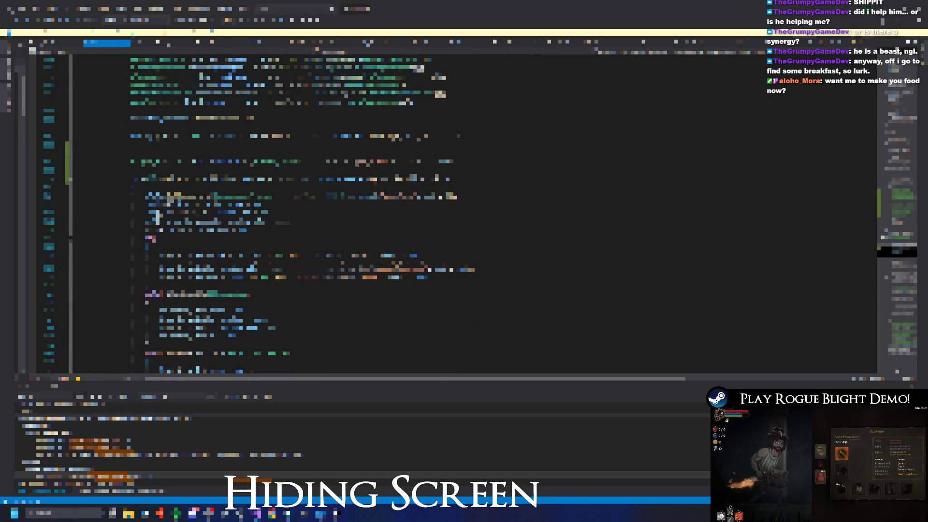
{"action": "left_click", "coordinate": [410, 179]}
{"action": "type", "text": "Equip"}
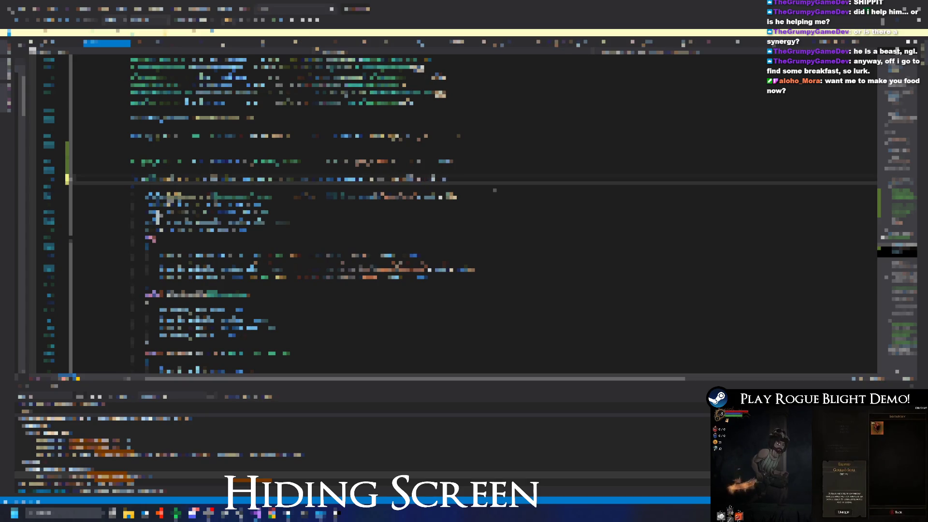
{"action": "key", "text": "Tab"}
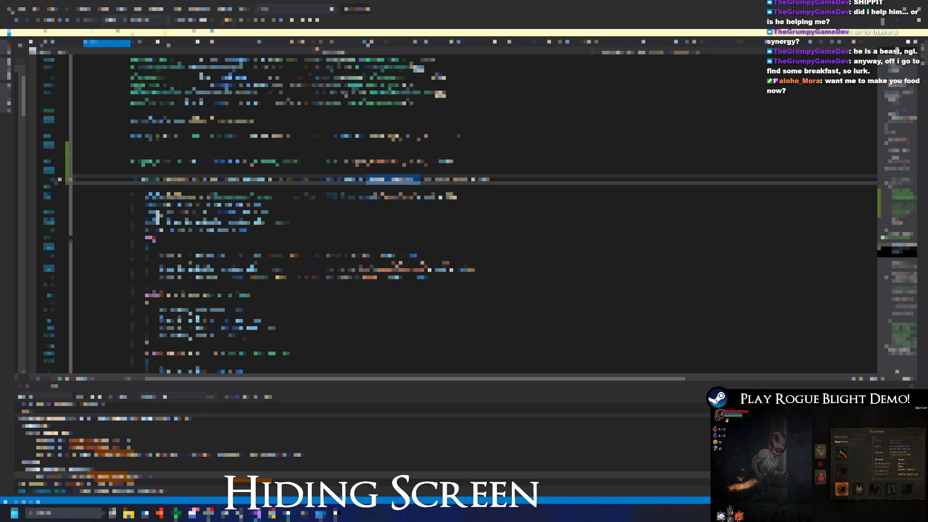
- Start a Debug line, undo it, and highlight the identifier's references
{"action": "key", "text": "Return"}
{"action": "type", "text": "Deb"}
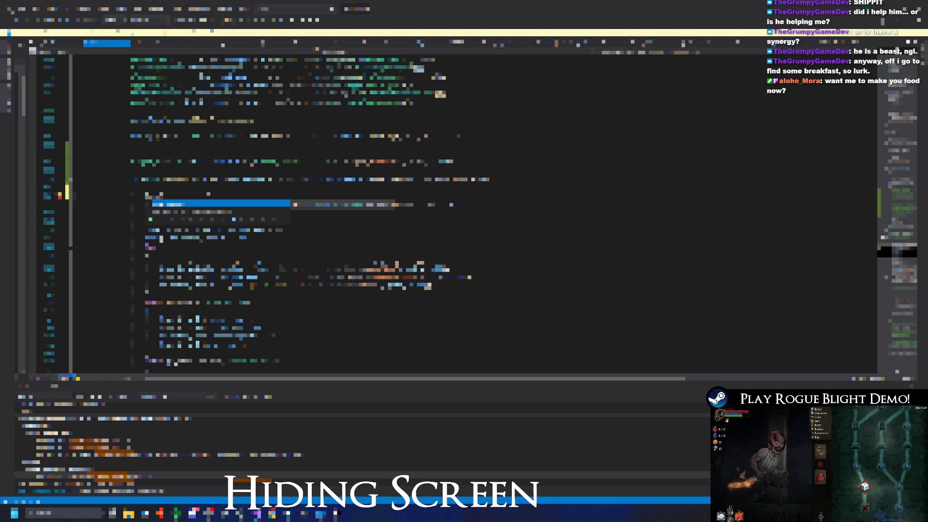
{"action": "key", "text": "ctrl+z"}
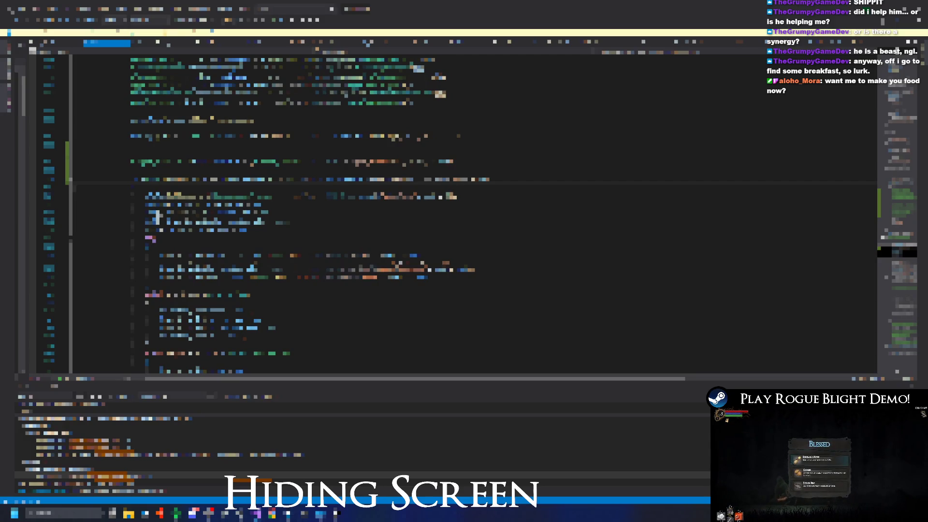
{"action": "left_click", "coordinate": [215, 162]}
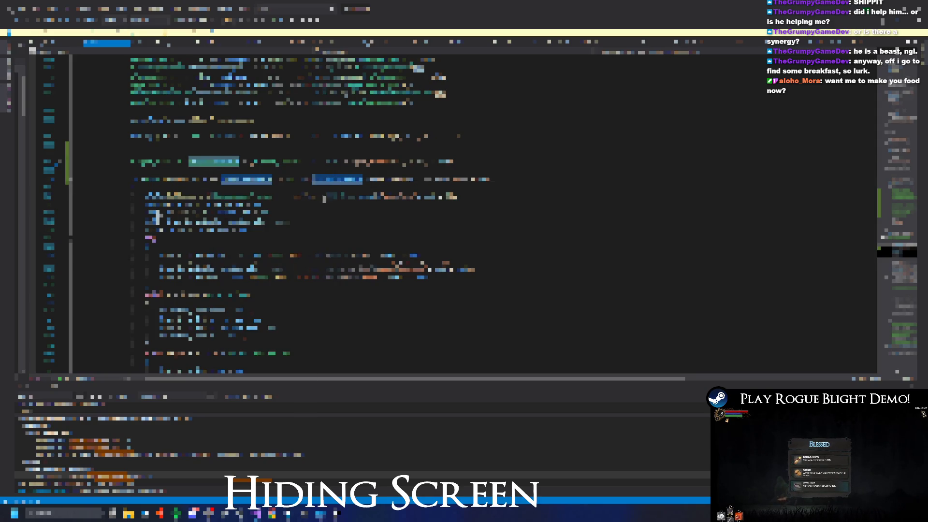
- Paste into the block below the Equip call, then undo the paste
{"action": "scroll", "coordinate": [459, 215], "scroll_direction": "up", "scroll_amount": 4}
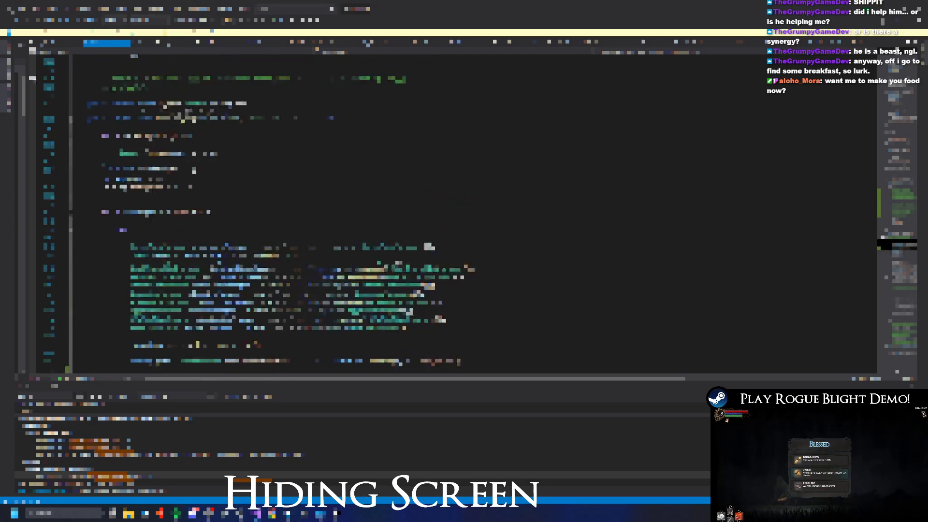
{"action": "scroll", "coordinate": [459, 214], "scroll_direction": "down", "scroll_amount": 4}
{"action": "left_click", "coordinate": [338, 179]}
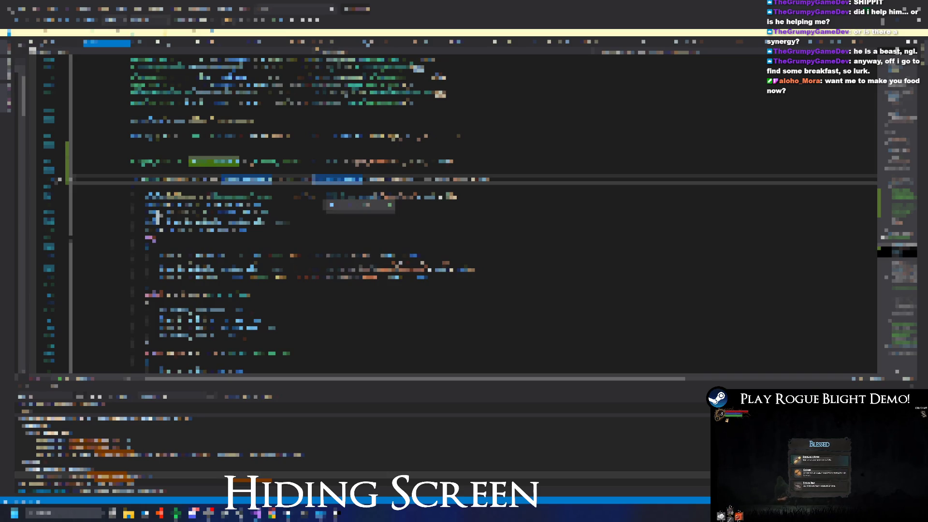
{"action": "left_click", "coordinate": [329, 204]}
{"action": "key", "text": "ctrl+v"}
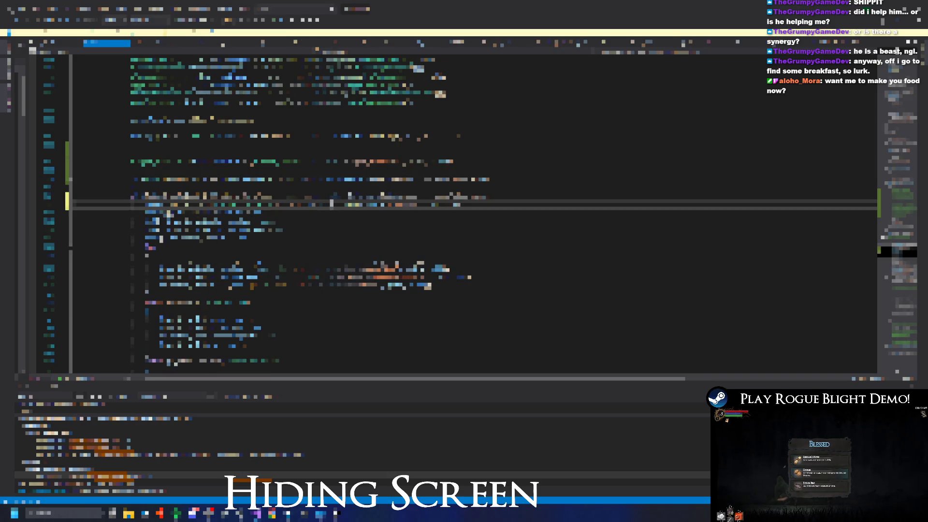
{"action": "key", "text": "ctrl+z"}
- Insert a 'new Vec' completion on a lower line, trim it, and check a word's uses
{"action": "left_click", "coordinate": [335, 179]}
{"action": "left_click", "coordinate": [318, 196]}
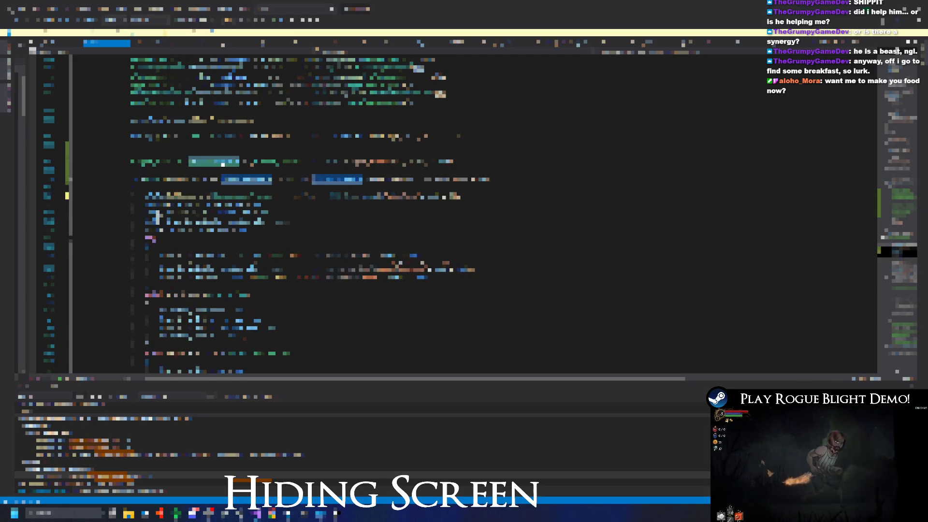
{"action": "key", "text": "ctrl+v"}
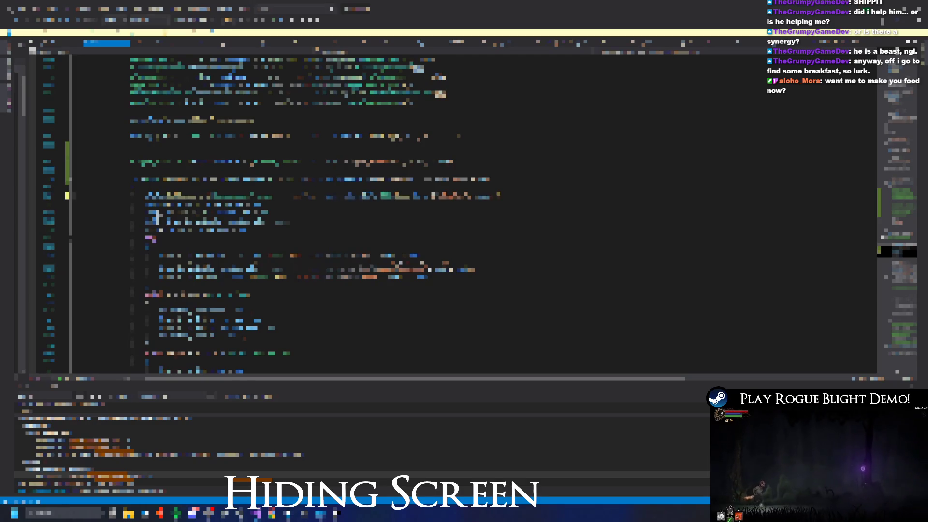
{"action": "type", "text": "new Ve"}
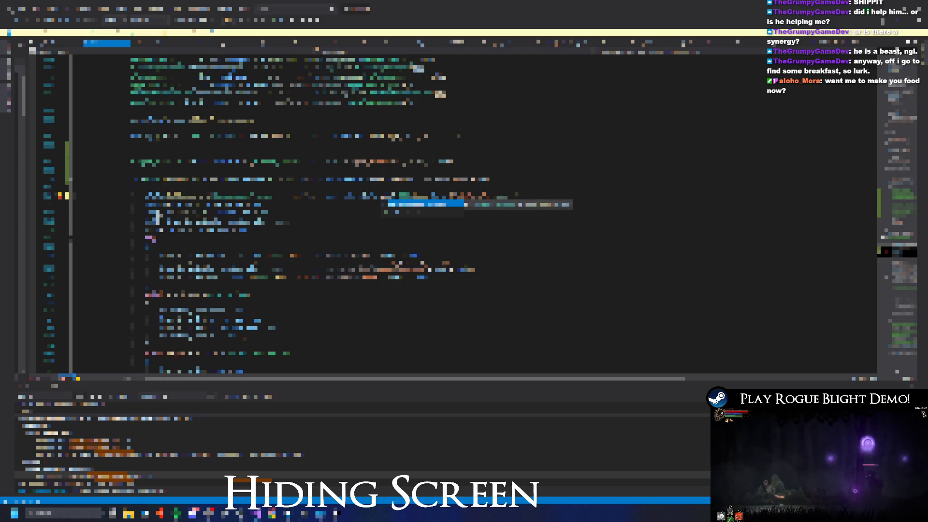
{"action": "type", "text": "c"}
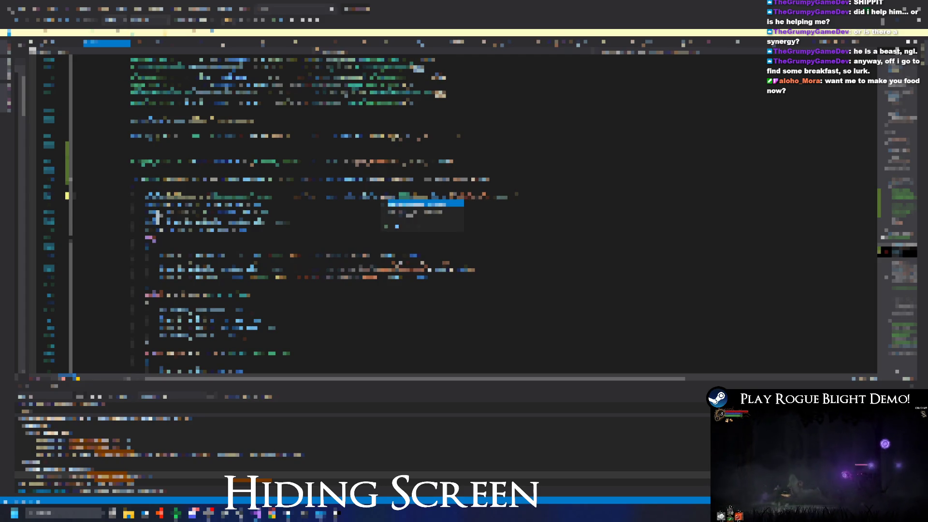
{"action": "key", "text": "Tab"}
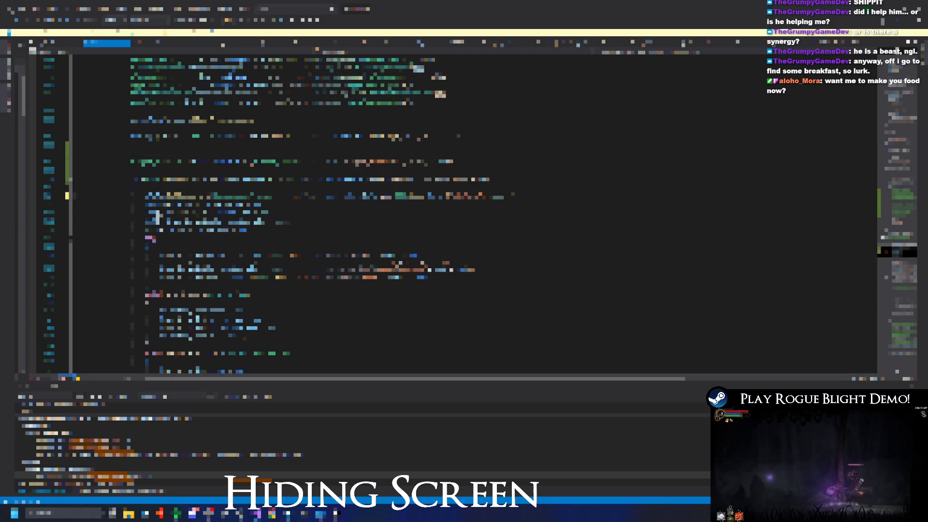
{"action": "key", "text": "ctrl+z"}
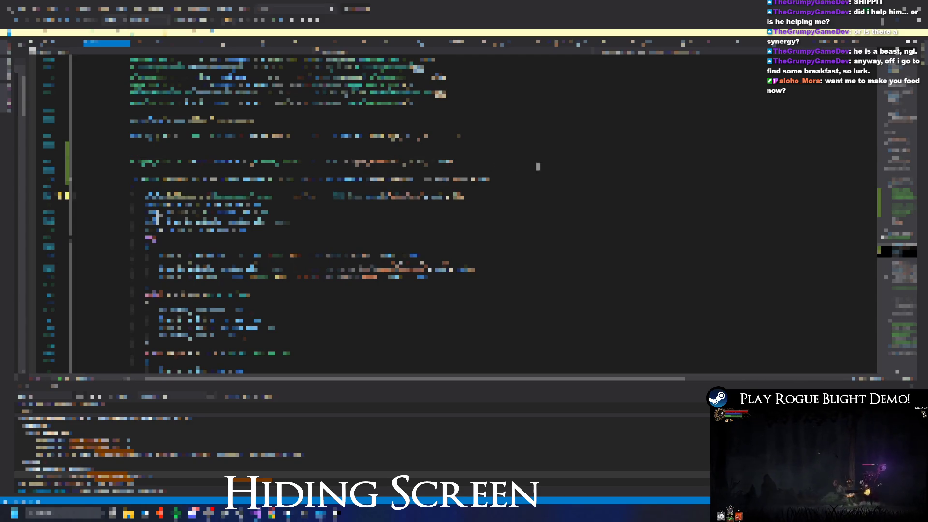
{"action": "key", "text": "ctrl+z"}
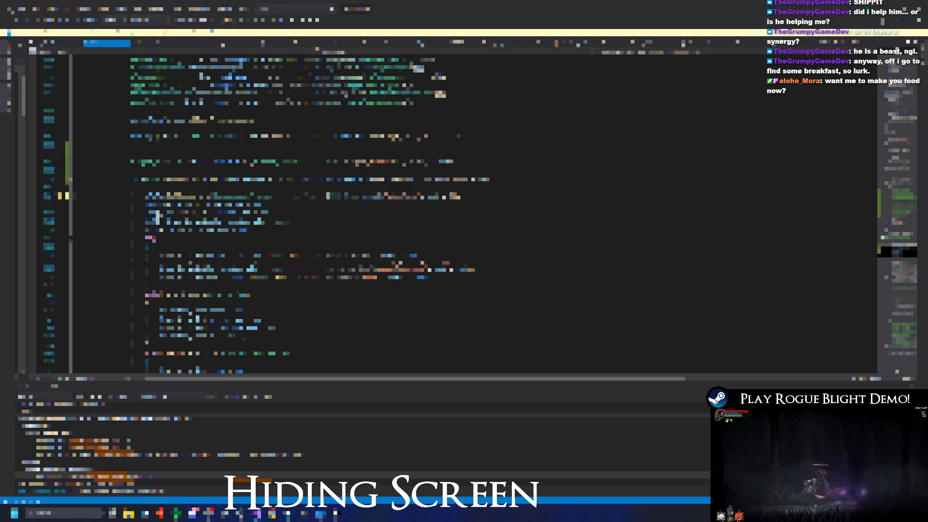
{"action": "double_click", "coordinate": [402, 196]}
{"action": "scroll", "coordinate": [158, 217], "scroll_direction": "up", "scroll_amount": 10}
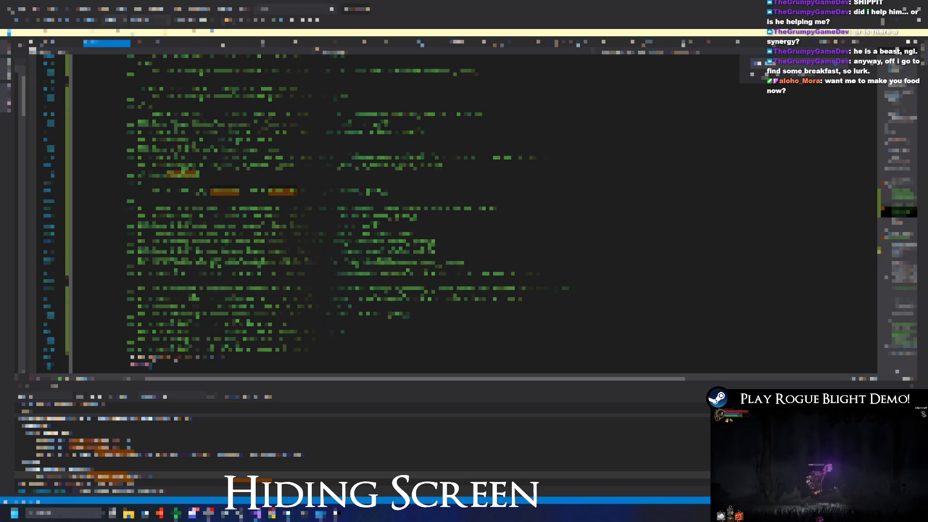
- Jump to the selected name's definition with F12 and delete a word from a line
{"action": "left_click_drag", "start_coordinate": [360, 192], "coordinate": [245, 192]}
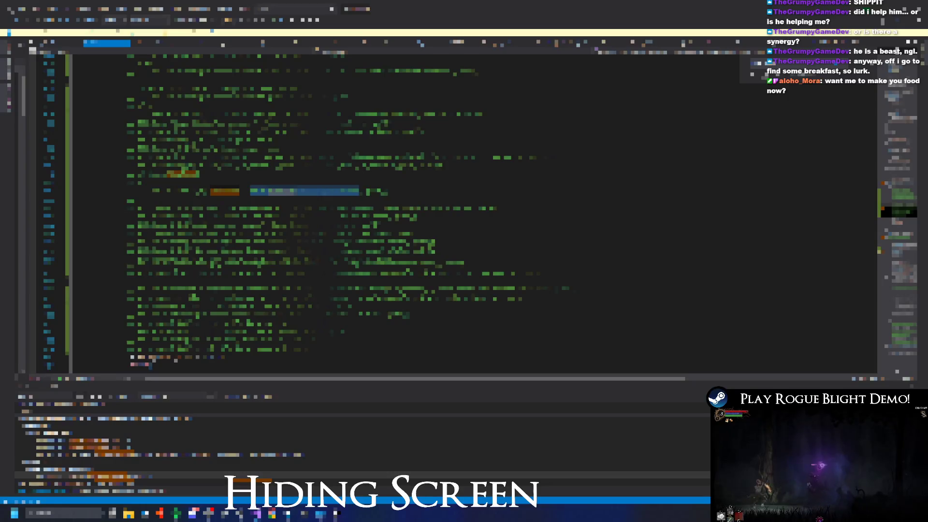
{"action": "key", "text": "F12"}
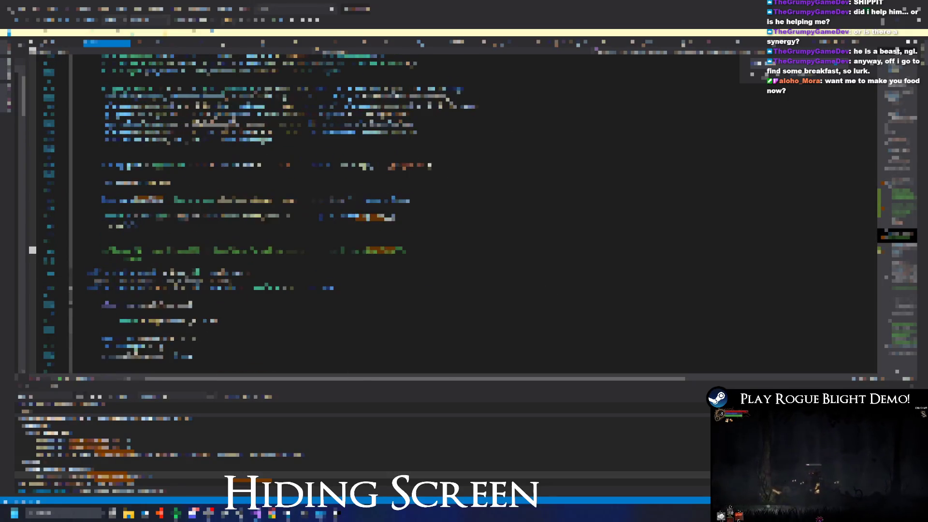
{"action": "scroll", "coordinate": [157, 234], "scroll_direction": "down", "scroll_amount": 10}
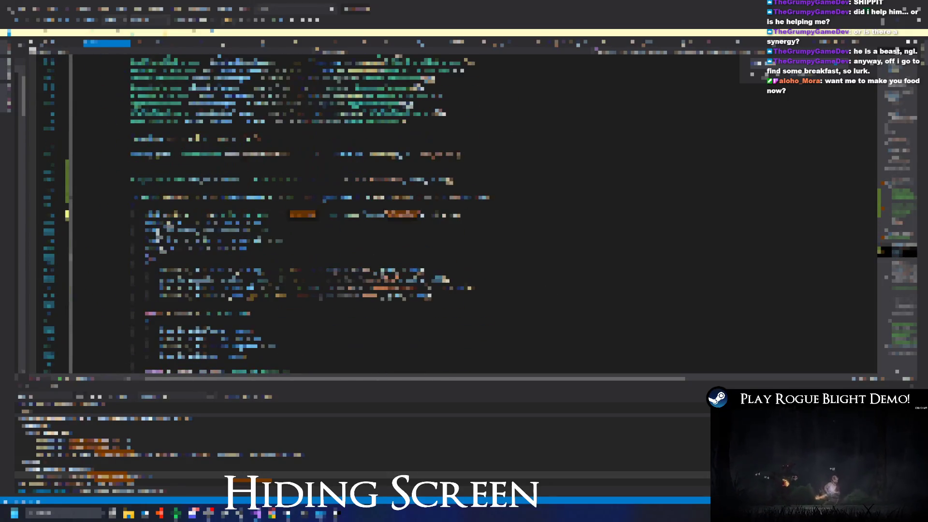
{"action": "left_click", "coordinate": [335, 215]}
{"action": "key", "text": "ctrl+v"}
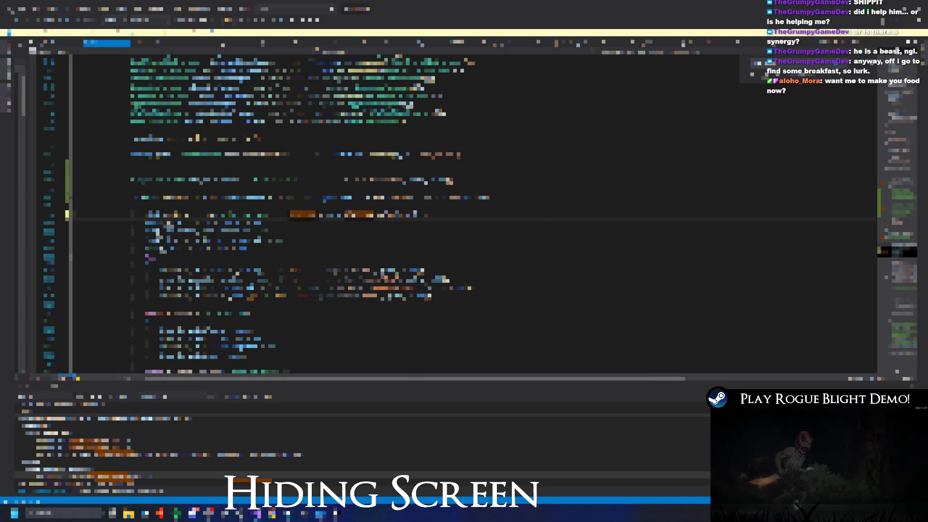
{"action": "double_click", "coordinate": [214, 180]}
{"action": "double_click", "coordinate": [337, 197]}
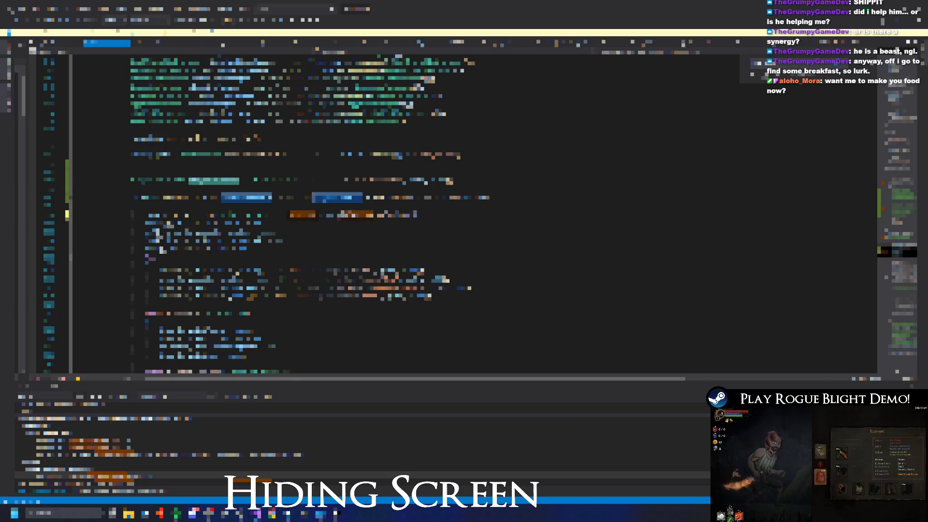
{"action": "scroll", "coordinate": [338, 212], "scroll_direction": "up", "scroll_amount": 5}
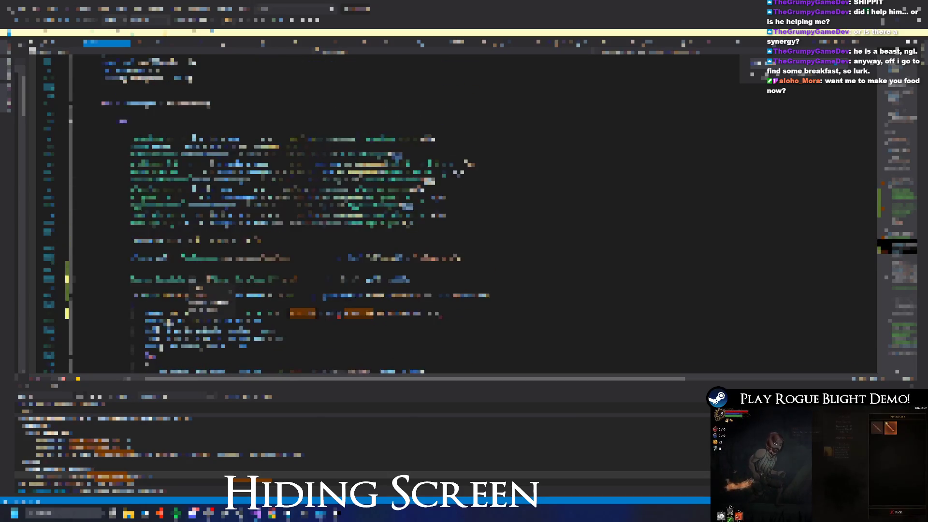
{"action": "scroll", "coordinate": [386, 212], "scroll_direction": "down", "scroll_amount": 4}
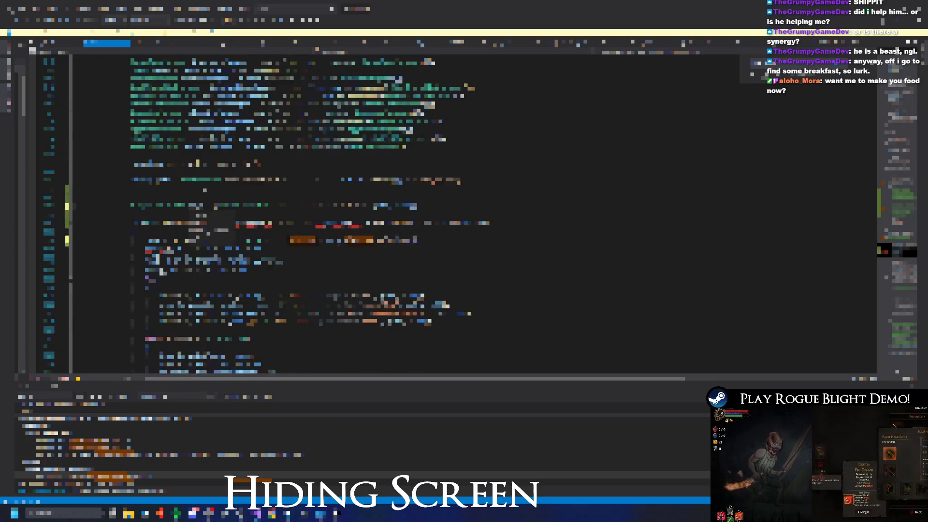
- Fix a stray character, accept the rewrite, add a new line, and append a .Get completion
{"action": "type", "text": "s"}
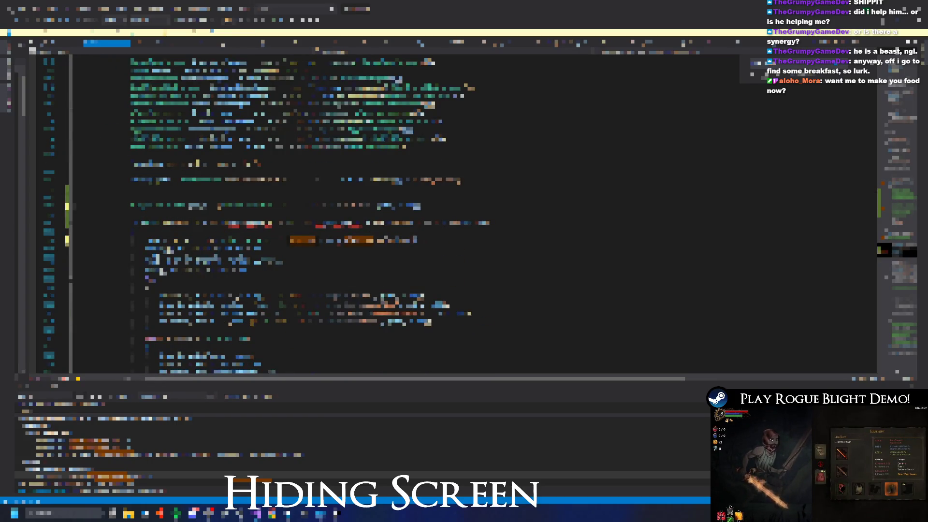
{"action": "key", "text": "BackSpace"}
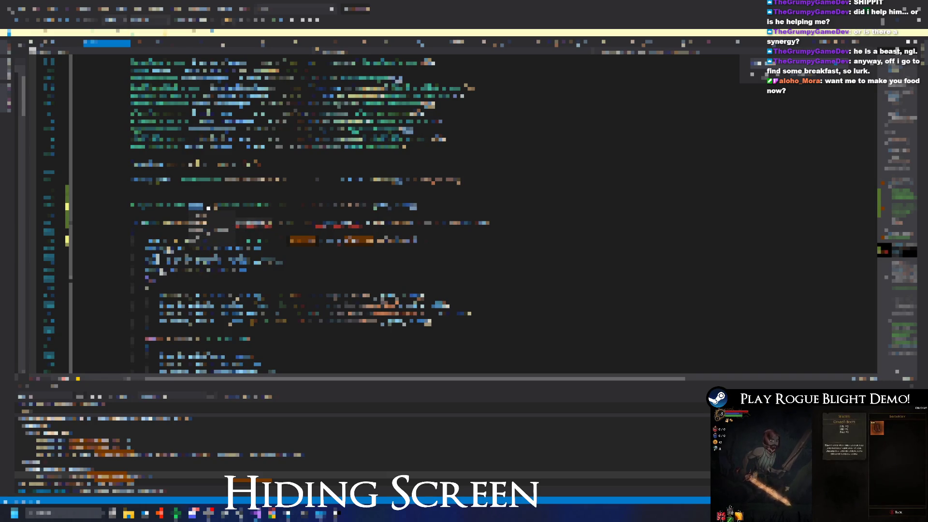
{"action": "left_click", "coordinate": [160, 241]}
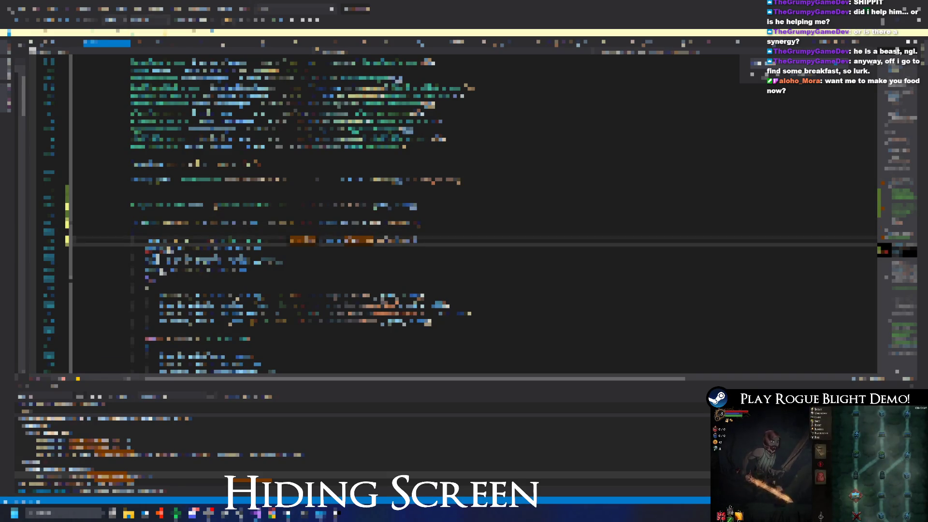
{"action": "scroll", "coordinate": [464, 217], "scroll_direction": "down", "scroll_amount": 2}
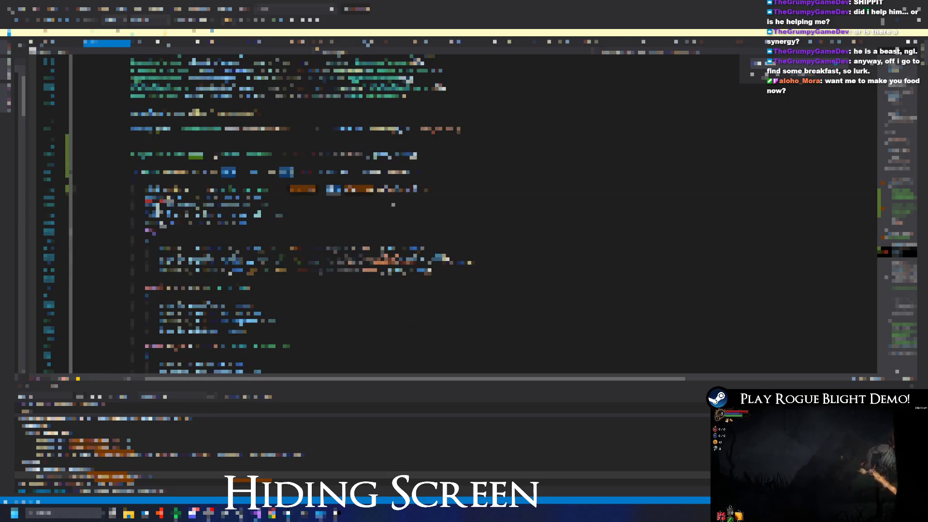
{"action": "key", "text": "Return"}
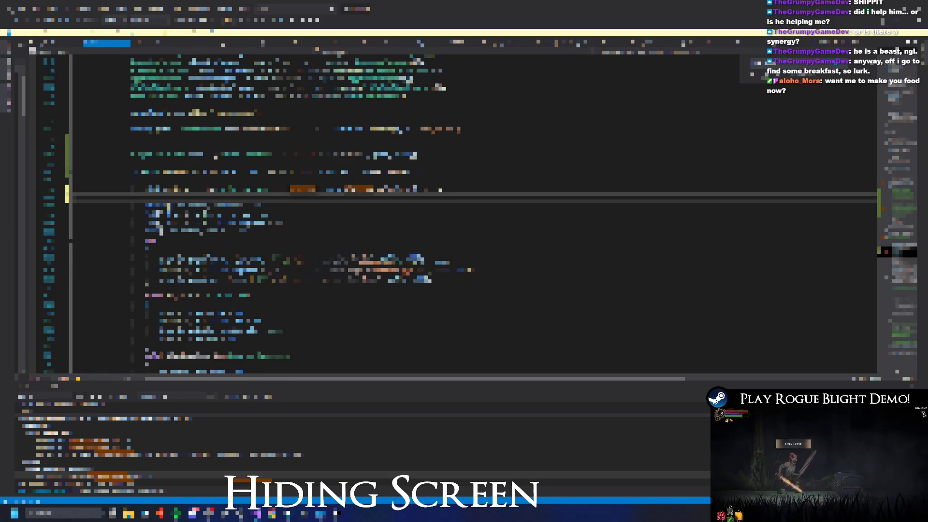
{"action": "scroll", "coordinate": [462, 187], "scroll_direction": "down", "scroll_amount": 3}
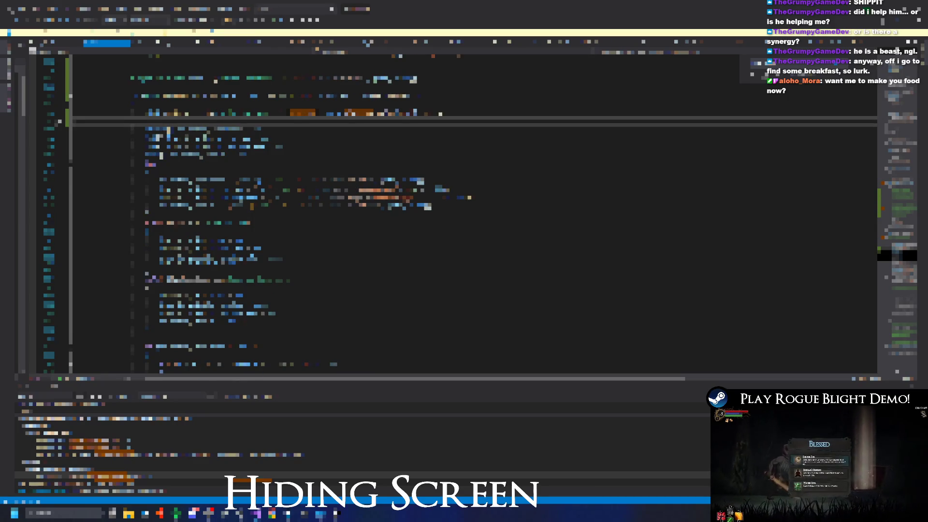
{"action": "left_click", "coordinate": [563, 177]}
{"action": "type", "text": ".Get"}
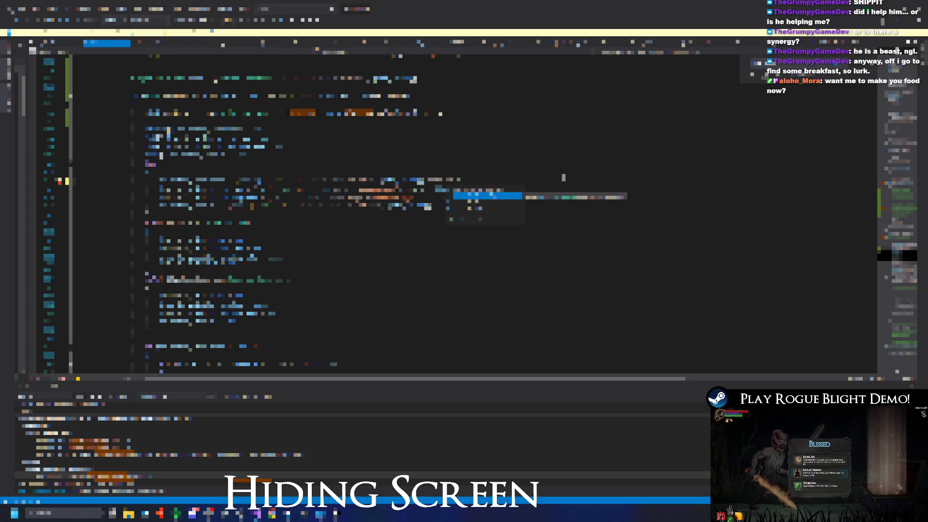
{"action": "key", "text": "Tab"}
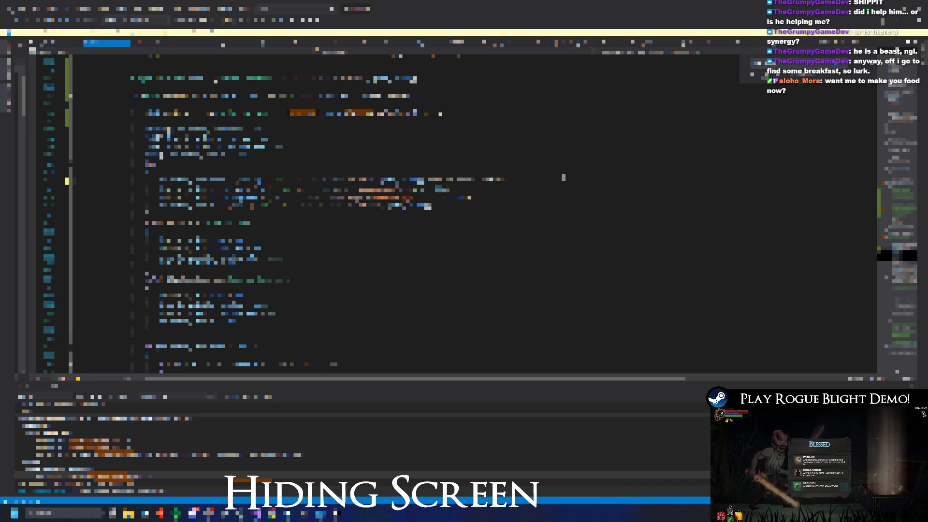
{"action": "scroll", "coordinate": [563, 178], "scroll_direction": "up", "scroll_amount": 1}
- Paste shorter code over parts of two script lines and save the script
{"action": "mouse_move", "coordinate": [428, 205]}
{"action": "left_mouse_down"}
{"action": "mouse_move", "coordinate": [290, 215]}
{"action": "mouse_move", "coordinate": [238, 204]}
{"action": "left_mouse_up"}
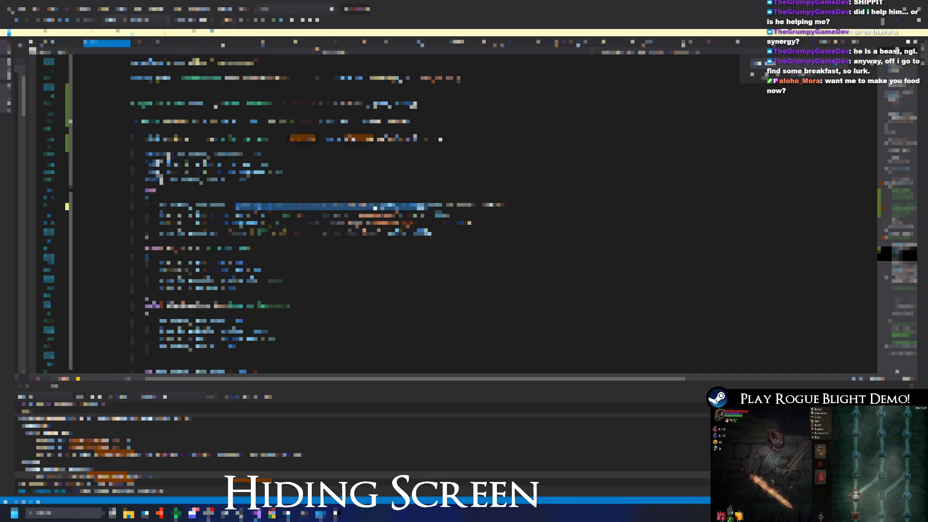
{"action": "key", "text": "Left"}
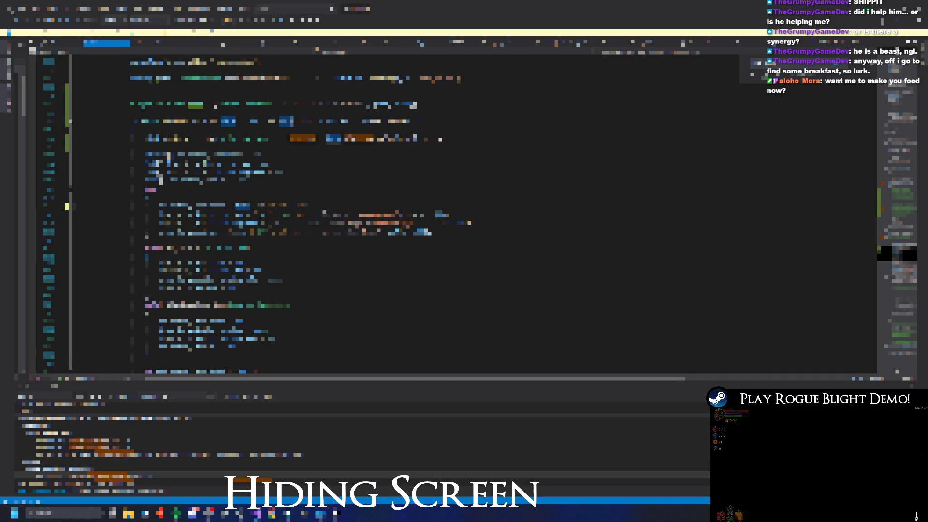
{"action": "key", "text": "shift+End"}
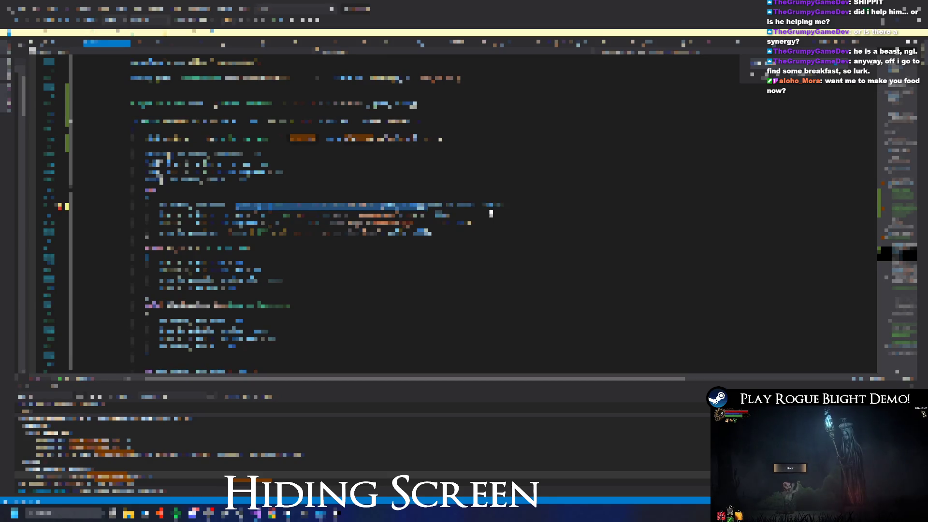
{"action": "key", "text": "ctrl+v"}
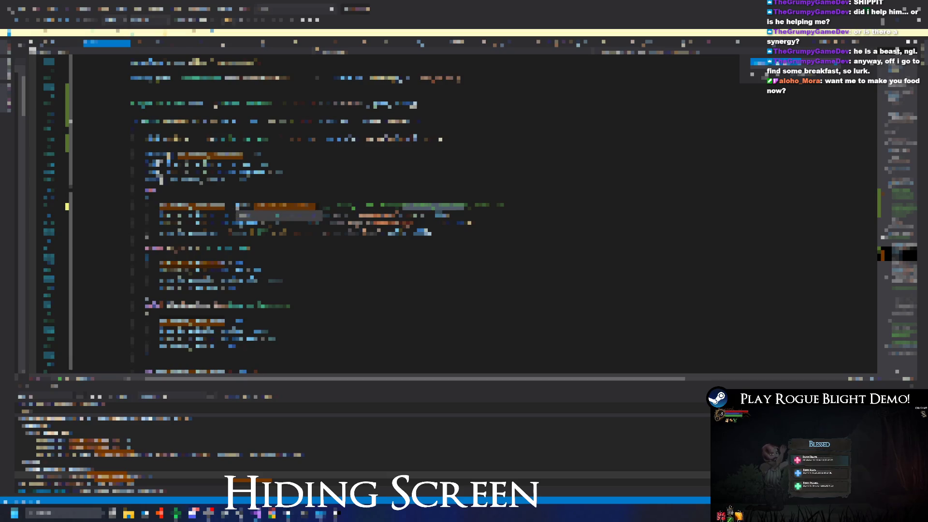
{"action": "left_click", "coordinate": [271, 215]}
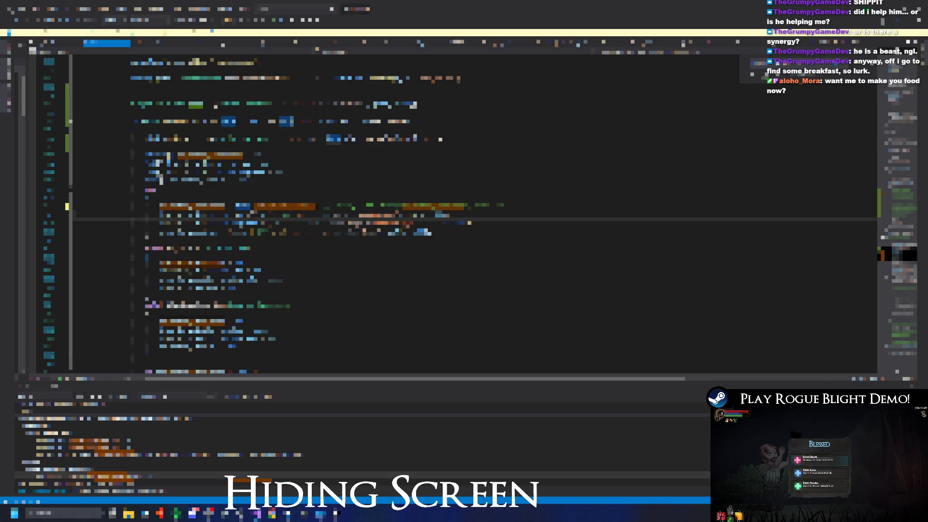
{"action": "double_click", "coordinate": [266, 216]}
{"action": "left_click", "coordinate": [292, 215]}
{"action": "double_click", "coordinate": [292, 215]}
{"action": "key", "text": "ctrl+v"}
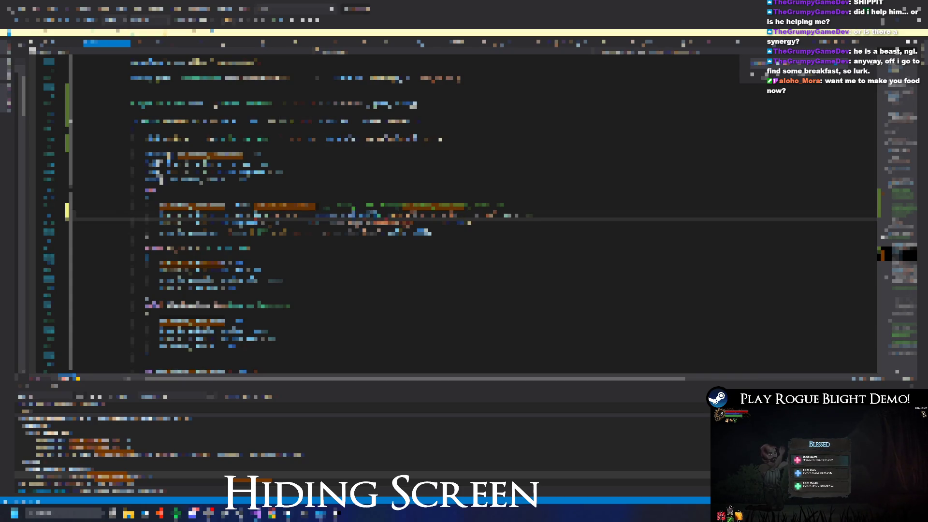
{"action": "key", "text": "ctrl+s"}
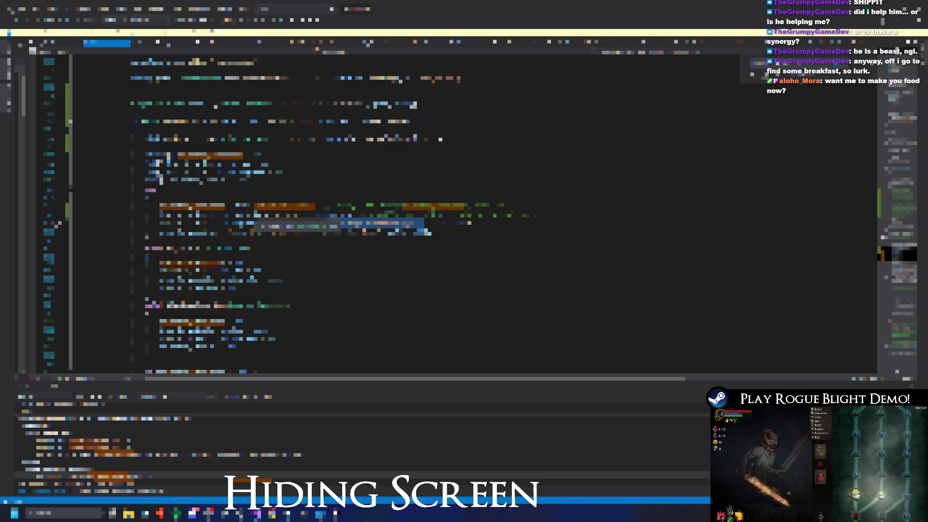
- Give two adjacent lines 'new' default values of (0, 0, 0) using the suggested type
{"action": "type", "text": "value, "}
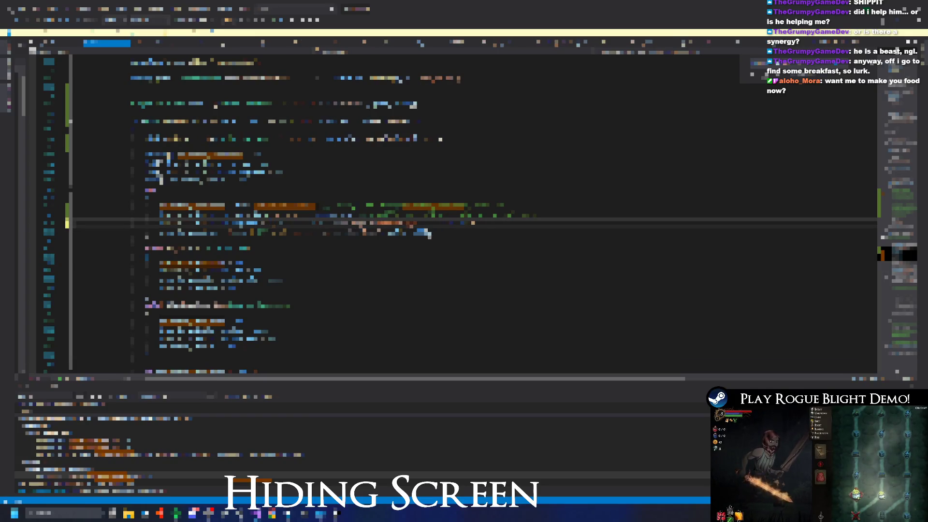
{"action": "type", "text": "new"}
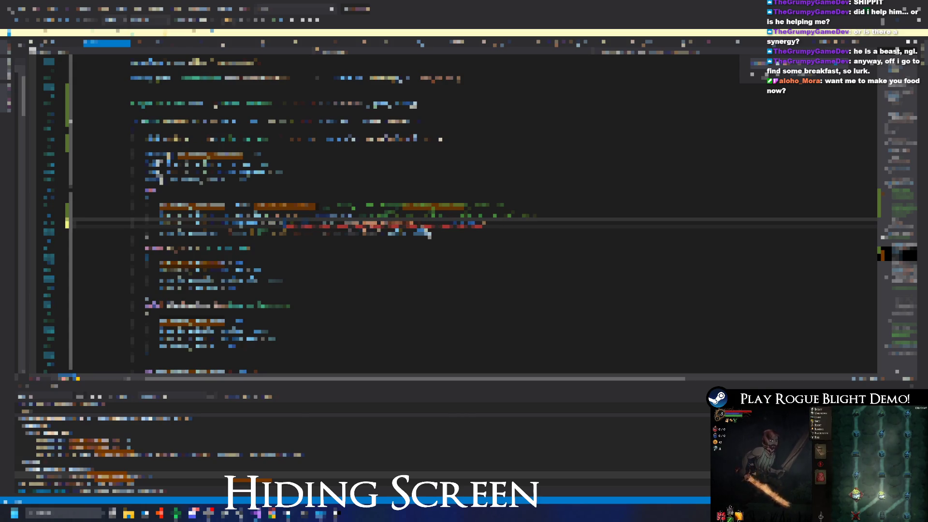
{"action": "key", "text": "Tab"}
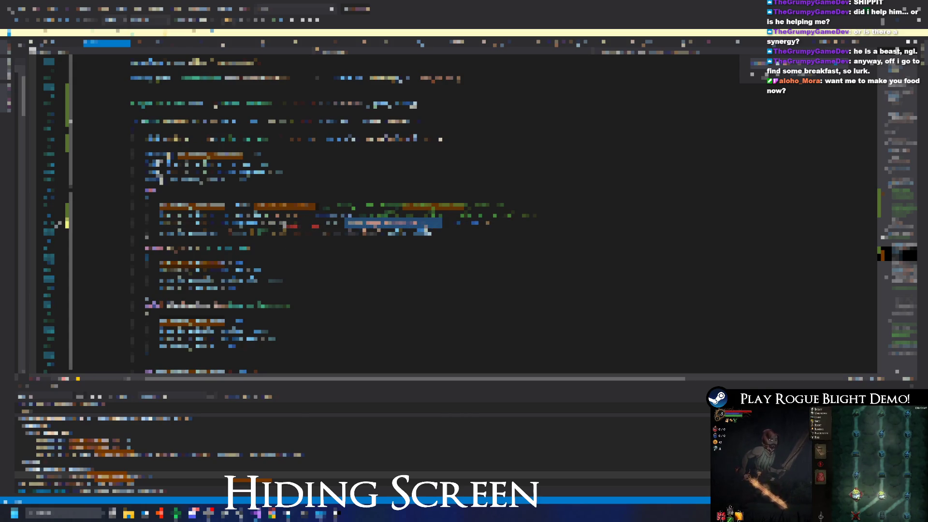
{"action": "type", "text": "(0, 0, 0);"}
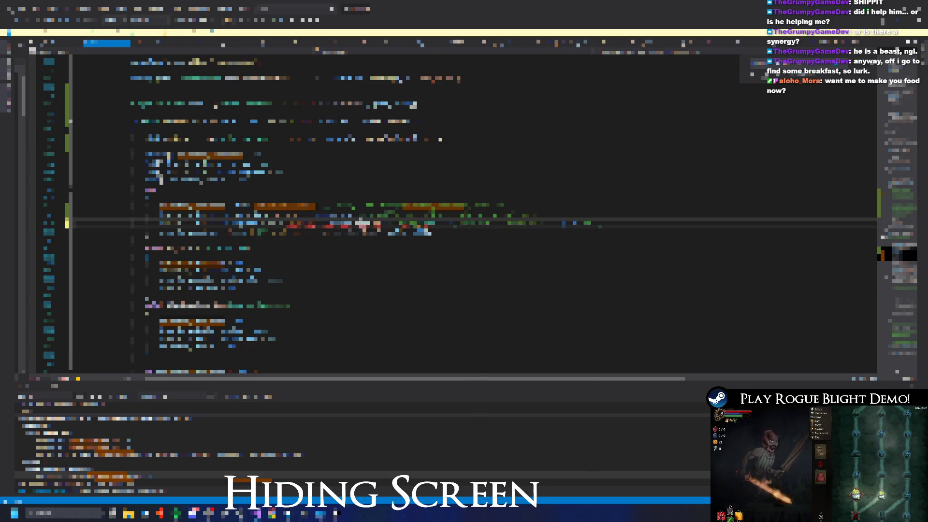
{"action": "left_click", "coordinate": [432, 234]}
{"action": "type", "text": ";new"}
{"action": "key", "text": "Tab"}
{"action": "type", "text": "(0, 0, 0);"}
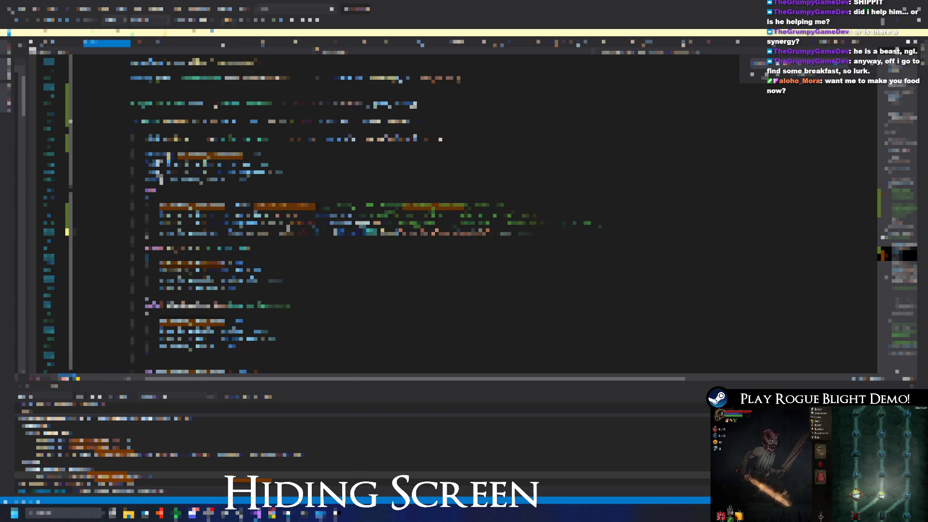
- Add a completed Get method call with '();' to the first target line further down
{"action": "scroll", "coordinate": [435, 213], "scroll_direction": "down", "scroll_amount": 2}
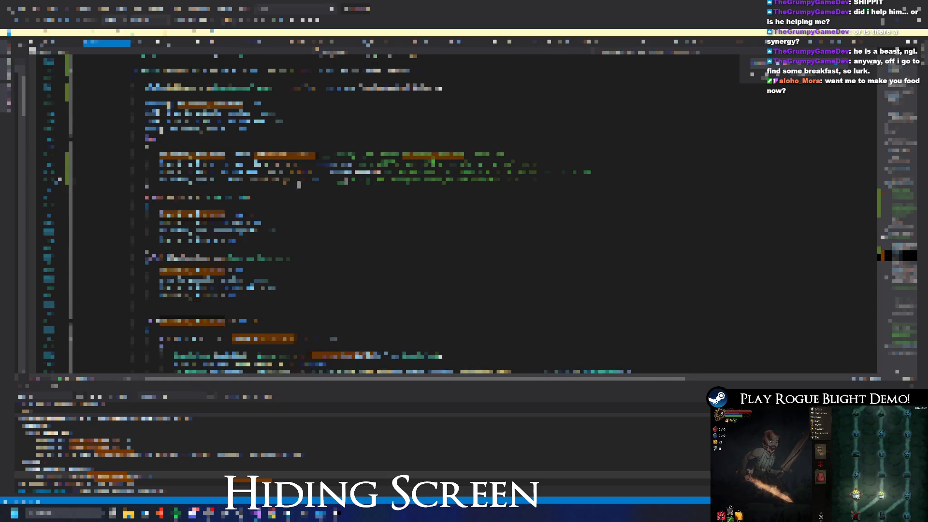
{"action": "scroll", "coordinate": [299, 184], "scroll_direction": "down", "scroll_amount": 4}
{"action": "scroll", "coordinate": [397, 157], "scroll_direction": "down", "scroll_amount": 2}
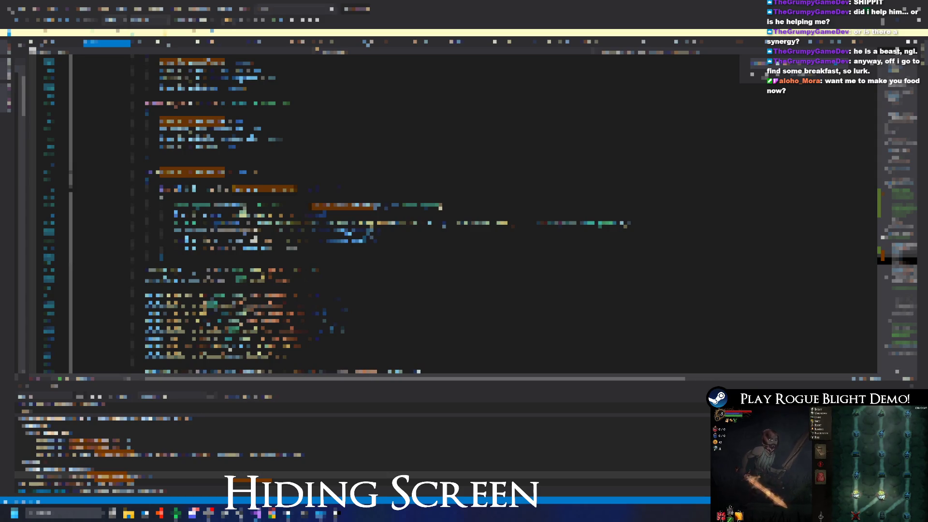
{"action": "scroll", "coordinate": [387, 213], "scroll_direction": "down", "scroll_amount": 2}
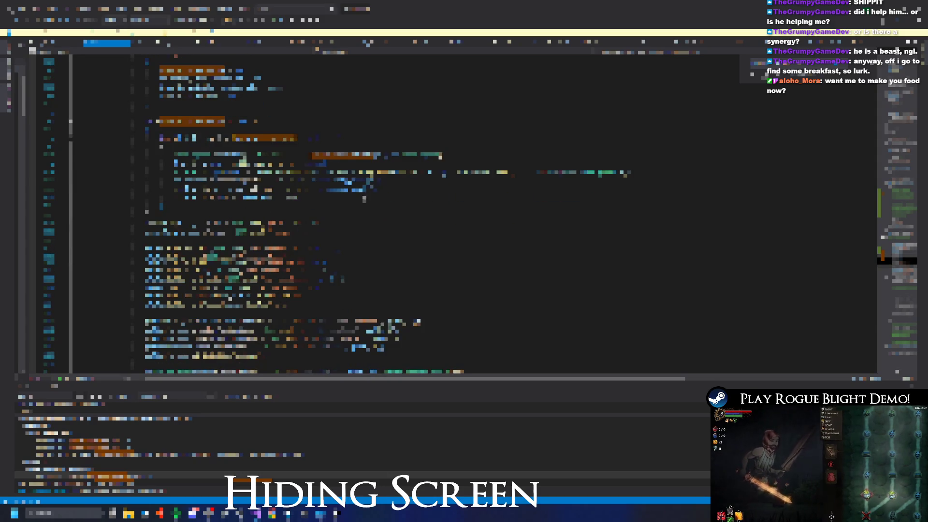
{"action": "scroll", "coordinate": [434, 212], "scroll_direction": "up", "scroll_amount": 8}
{"action": "scroll", "coordinate": [435, 213], "scroll_direction": "down", "scroll_amount": 7}
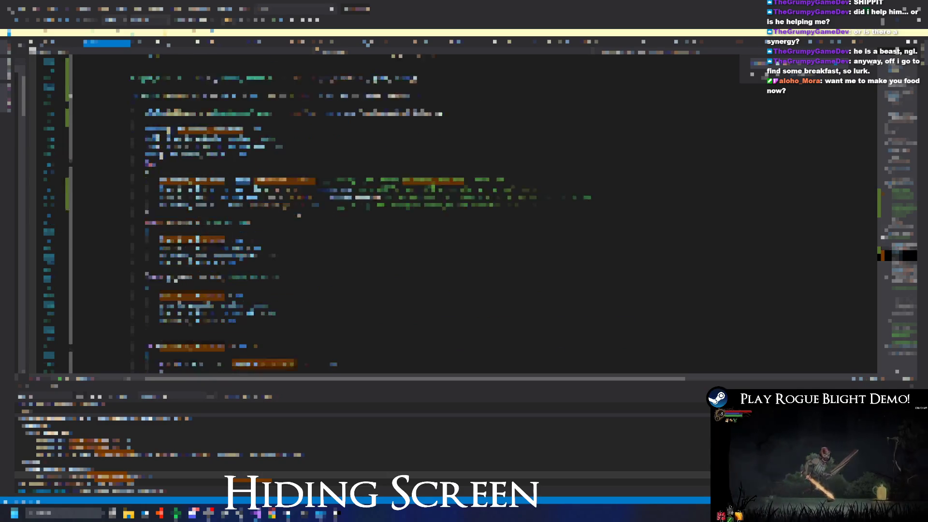
{"action": "left_click", "coordinate": [290, 248]}
{"action": "key", "text": "ctrl+v"}
{"action": "type", "text": "Get"}
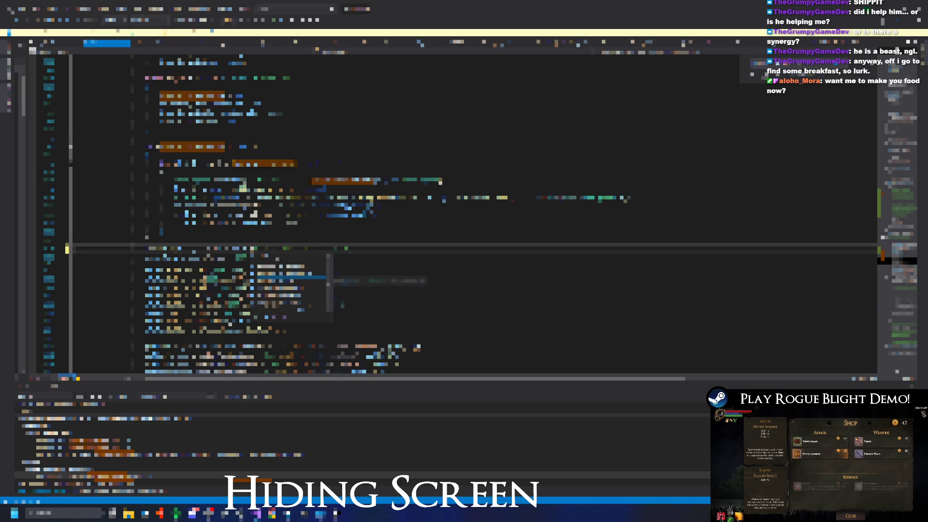
{"action": "key", "text": "Tab"}
{"action": "type", "text": "()"}
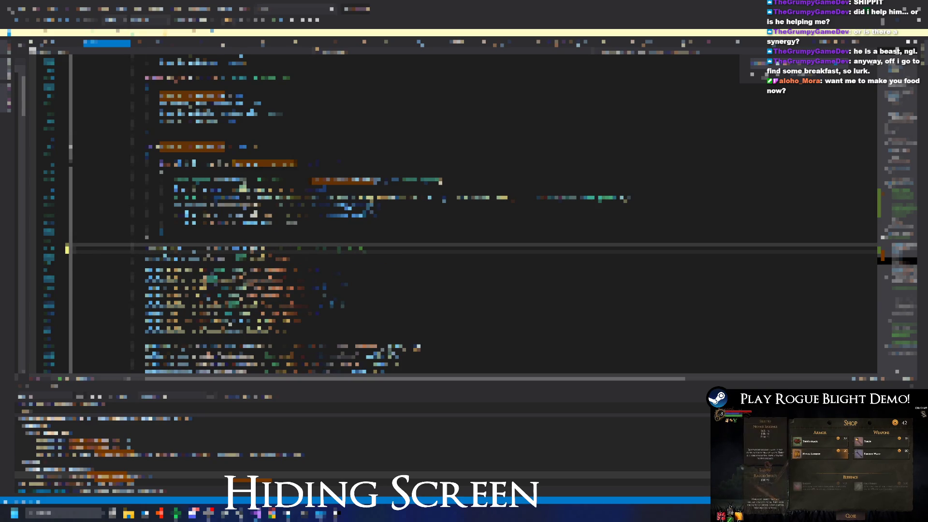
{"action": "type", "text": ";"}
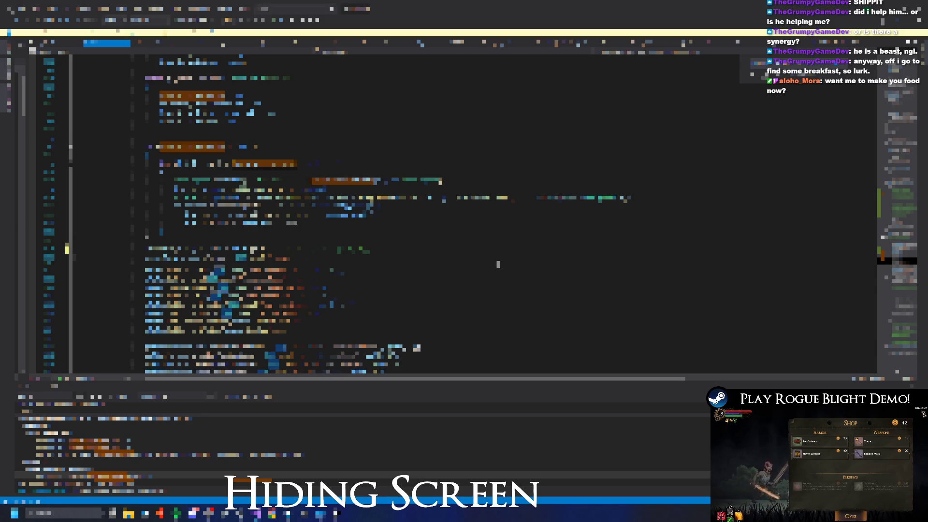
{"action": "type", "text": "Get"}
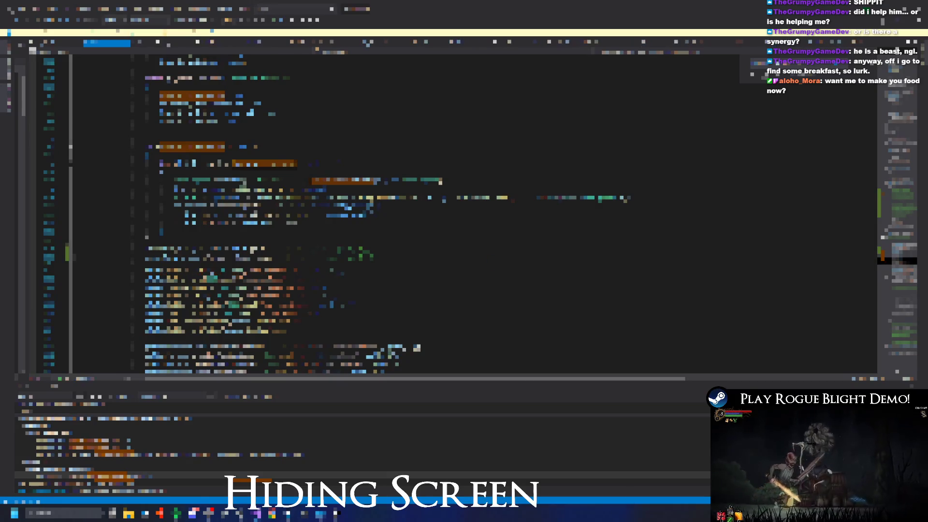
- On the next line, write a Get call with a completed member after the dot and an opening parenthesis
{"action": "scroll", "coordinate": [882, 247], "scroll_direction": "down", "scroll_amount": 2}
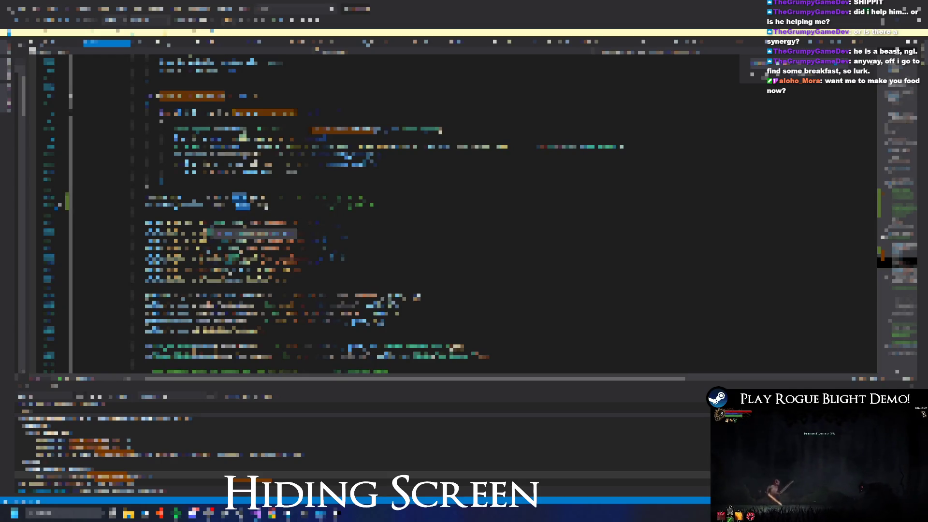
{"action": "key", "text": "Down"}
{"action": "key", "text": "Down"}
{"action": "key", "text": "BackSpace"}
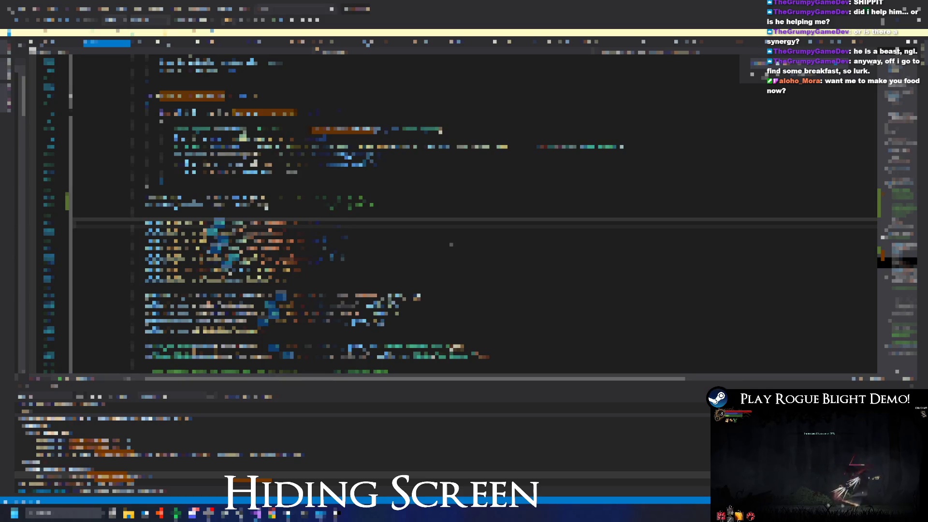
{"action": "type", "text": "Get"}
{"action": "key", "text": "Tab"}
{"action": "type", "text": "."}
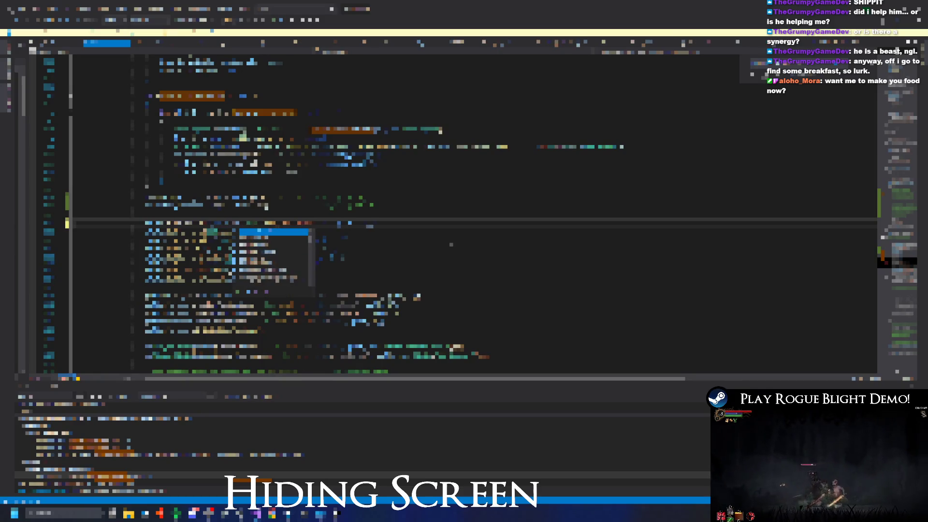
{"action": "key", "text": "Tab"}
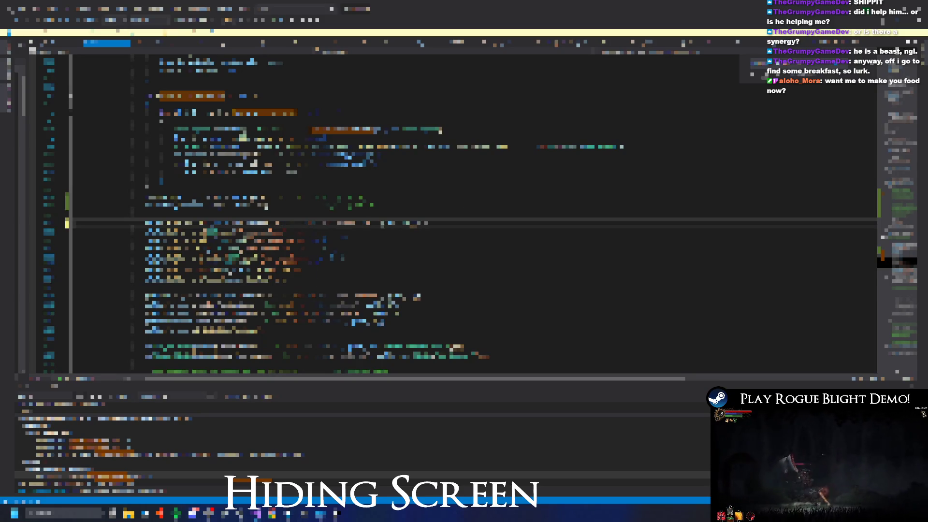
{"action": "type", "text": "("}
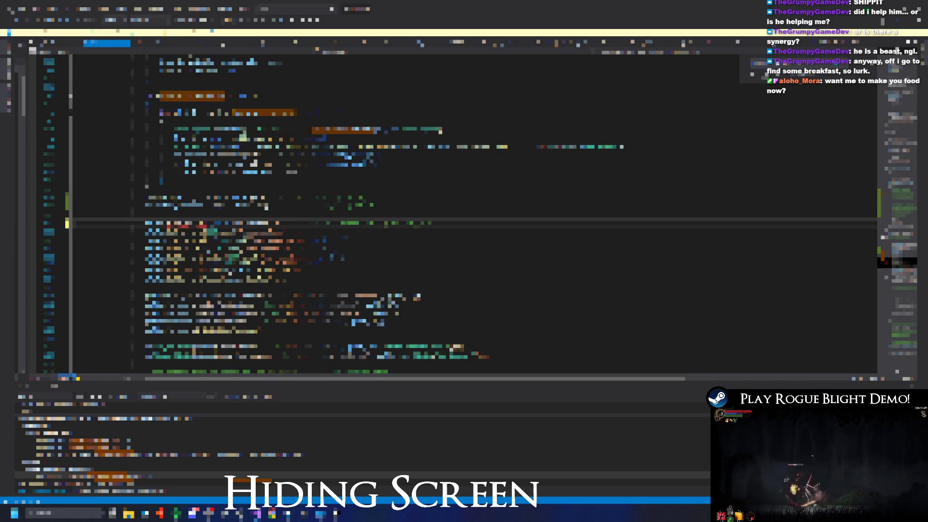